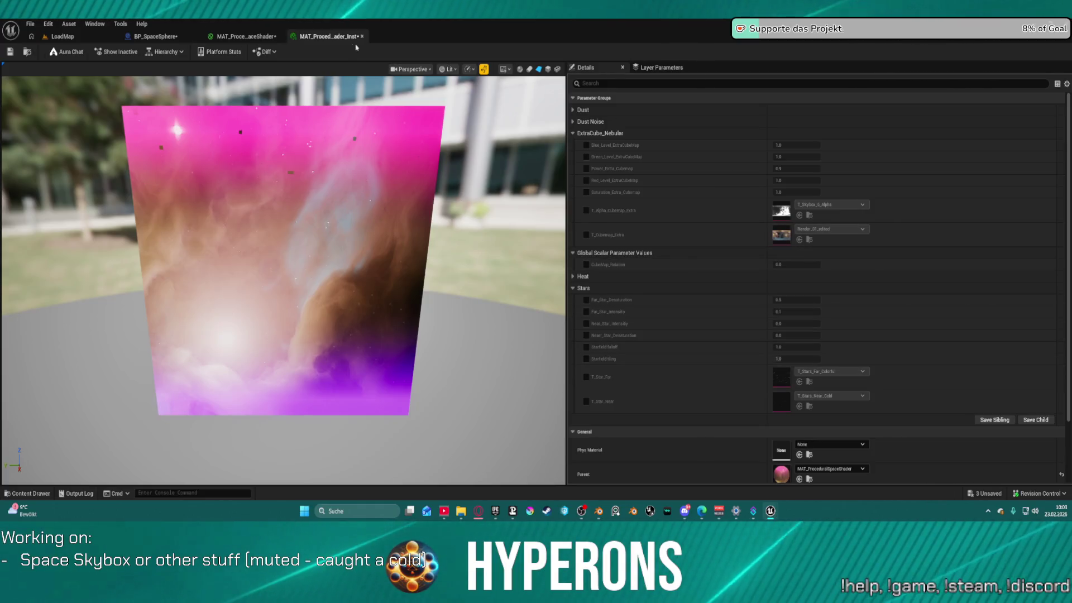
- Assign the CubeMap_Rotation parameter to the ExtraCube_Nebular group in the space shader material
click(244, 37)
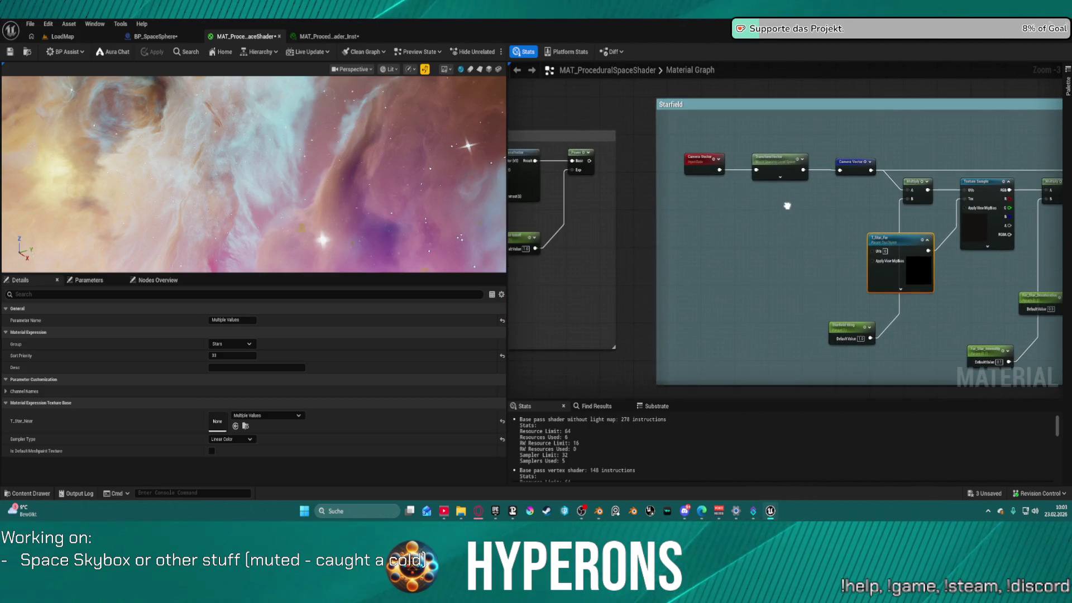
drag(759, 197, 759, 76)
scroll(737, 148, up, 2)
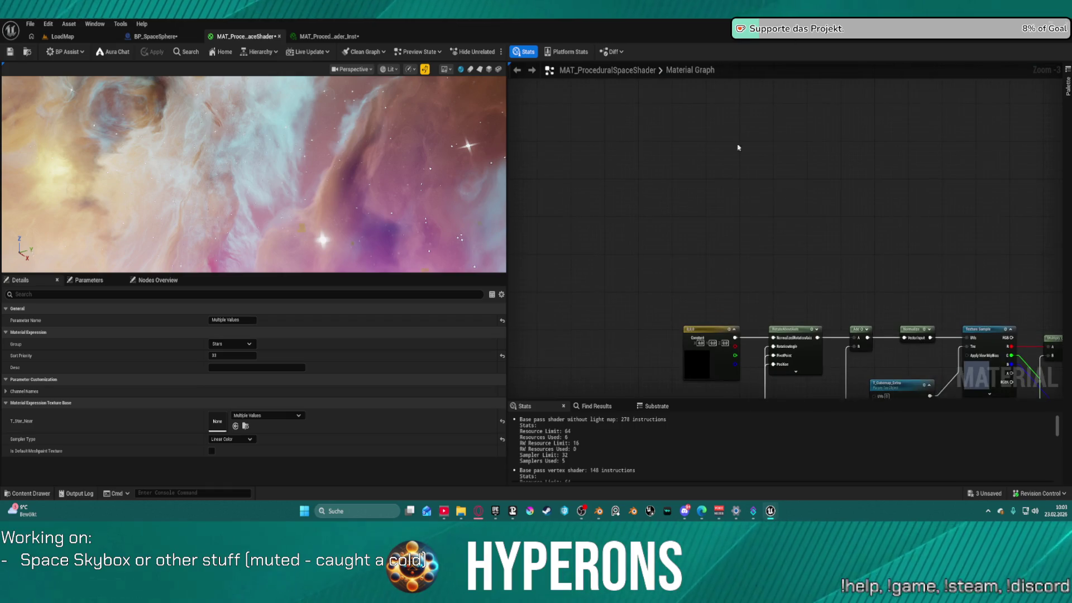
scroll(737, 148, up, 2)
scroll(677, 211, up, 2)
click(678, 216)
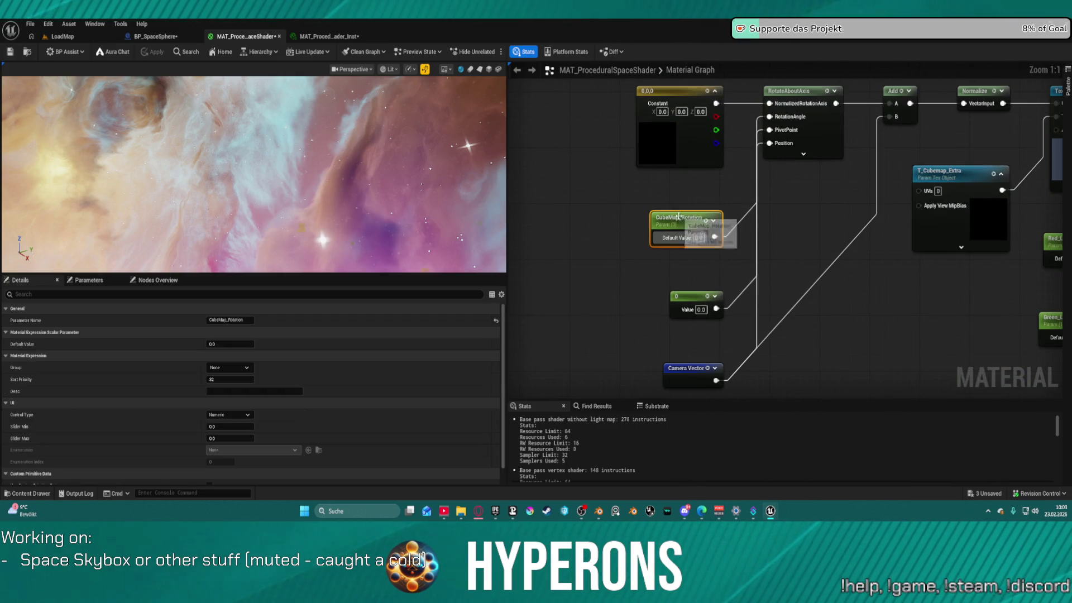
click(239, 367)
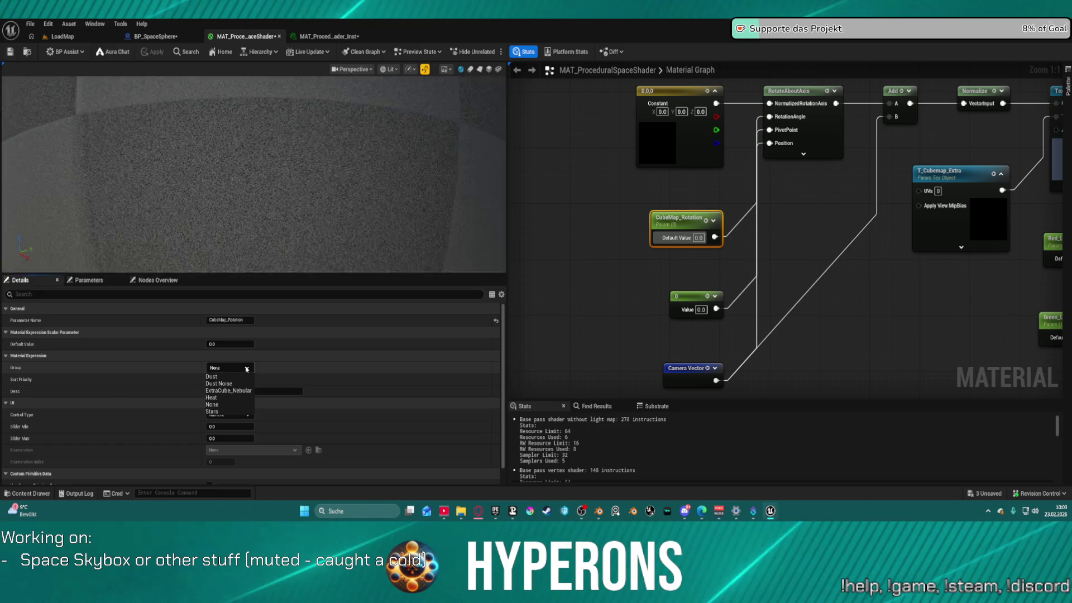
click(243, 391)
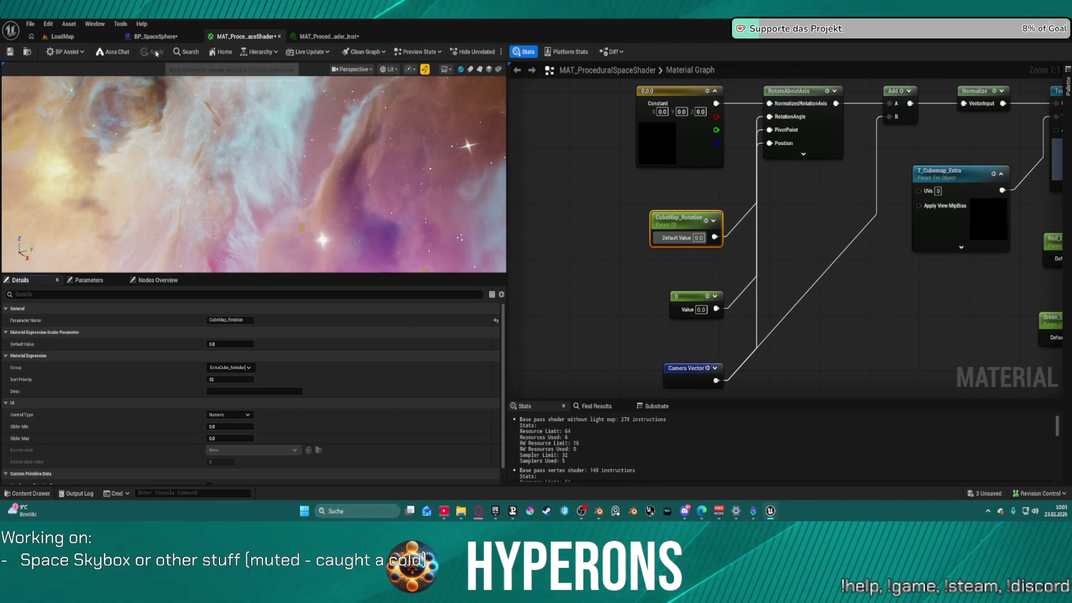
click(76, 37)
- Delete the Sequence node so Construction Script wires straight into Create Dynamic Material Instance
click(139, 37)
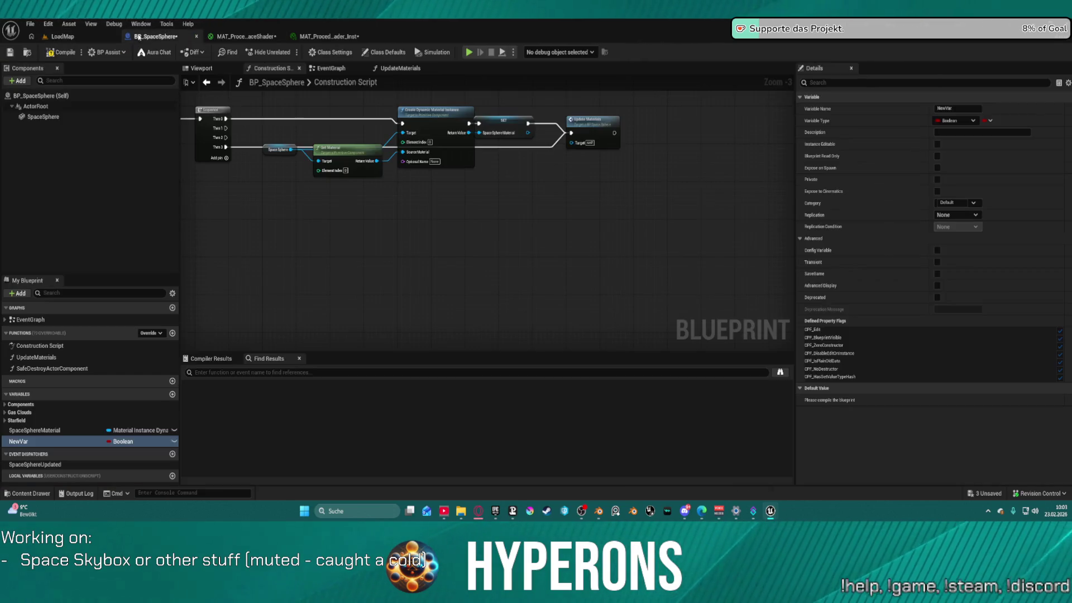
drag(292, 148, 397, 224)
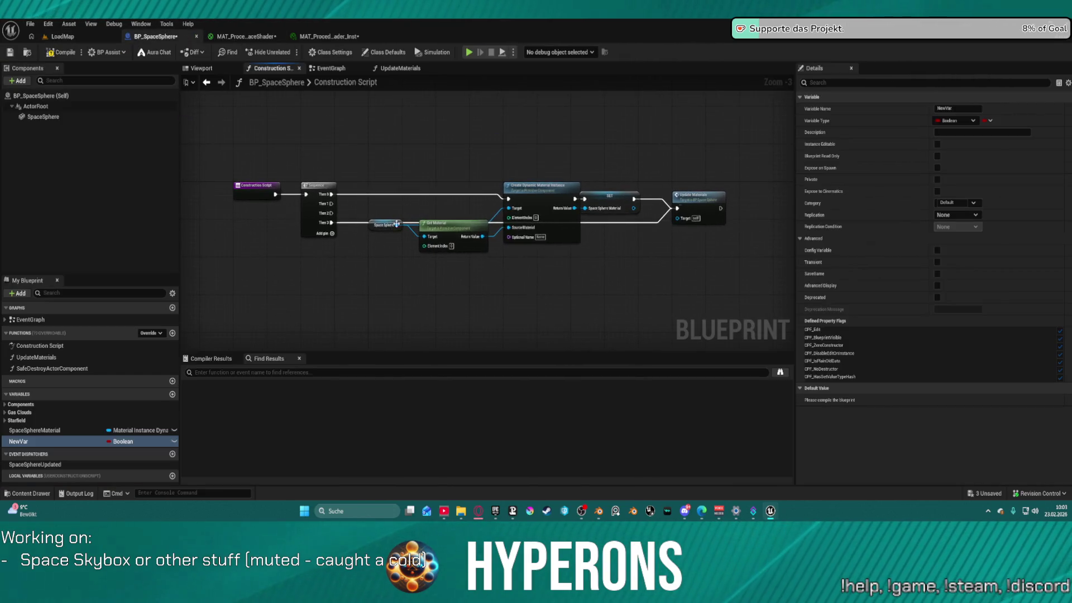
alt+click(333, 222)
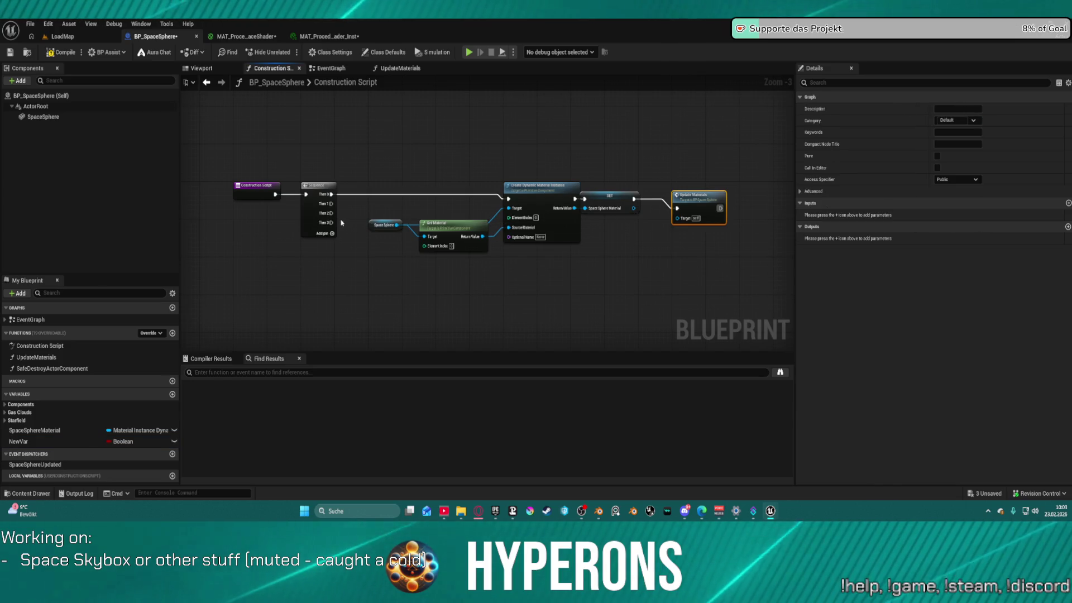
click(277, 193)
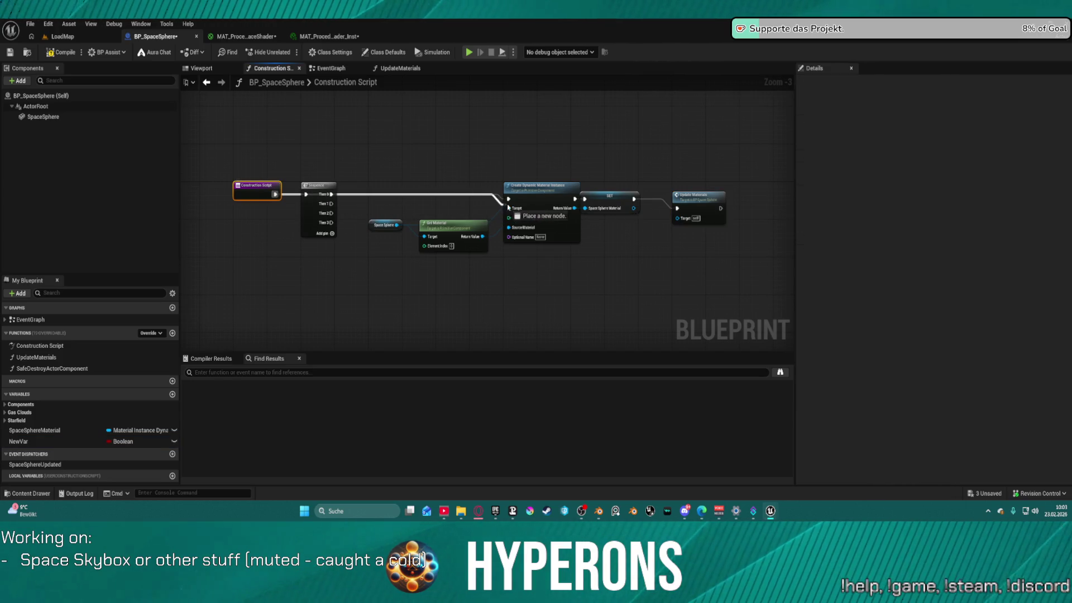
click(310, 184)
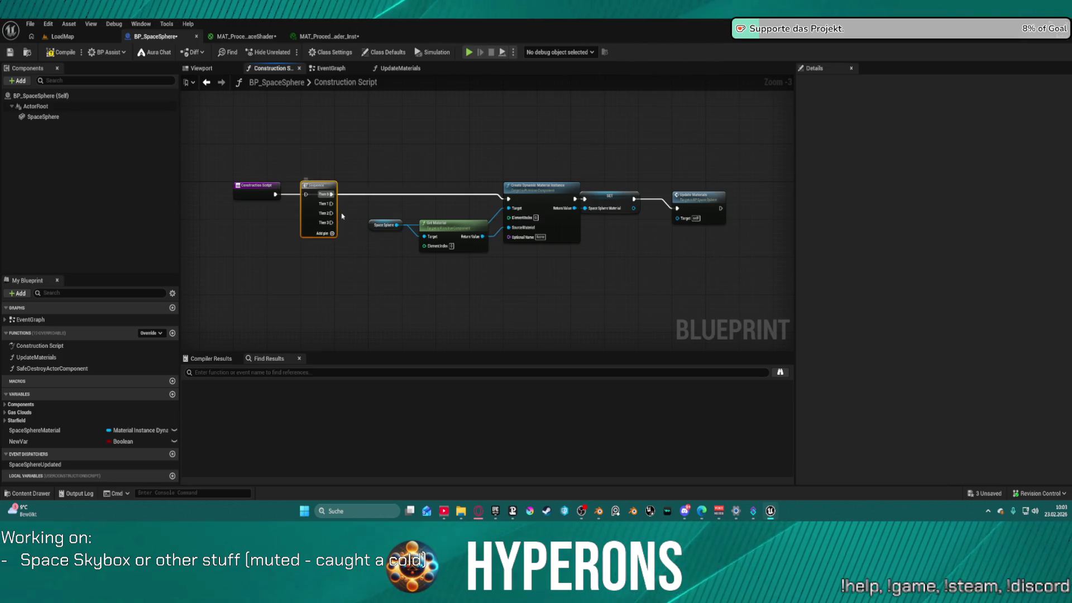
key(Delete)
click(548, 184)
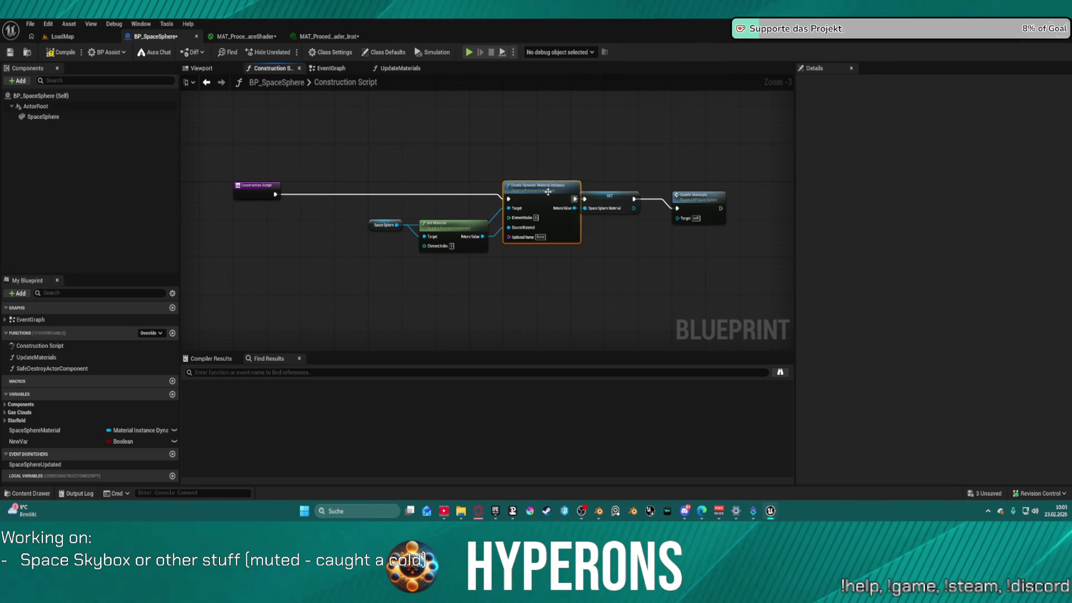
key(f)
- Save BP_SpaceSphere with checkout and enter the UpdateMaterials function graph
key(ctrl+s)
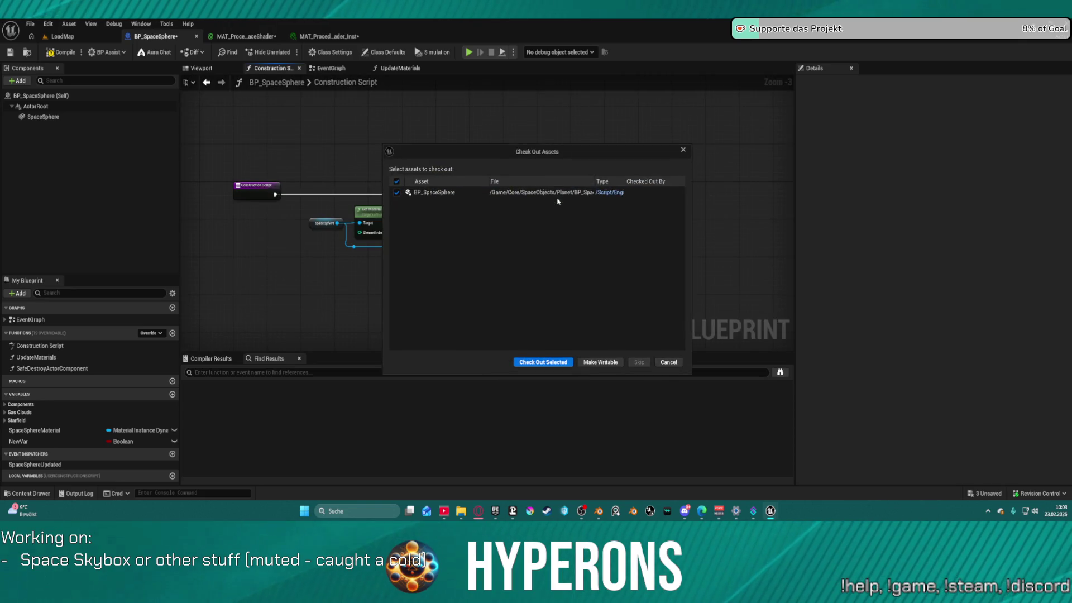
click(546, 361)
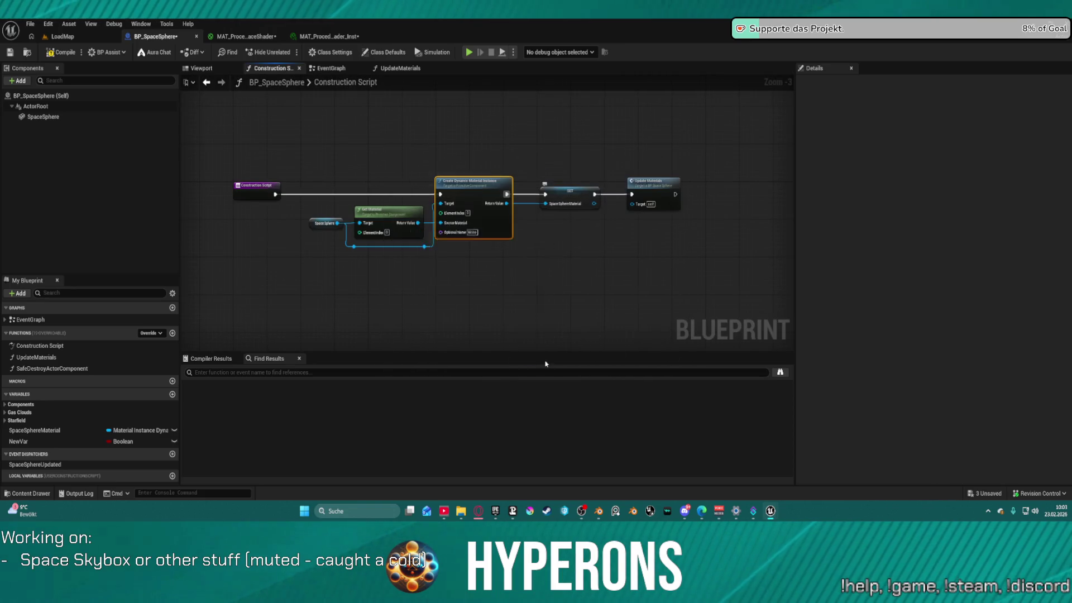
double_click(662, 192)
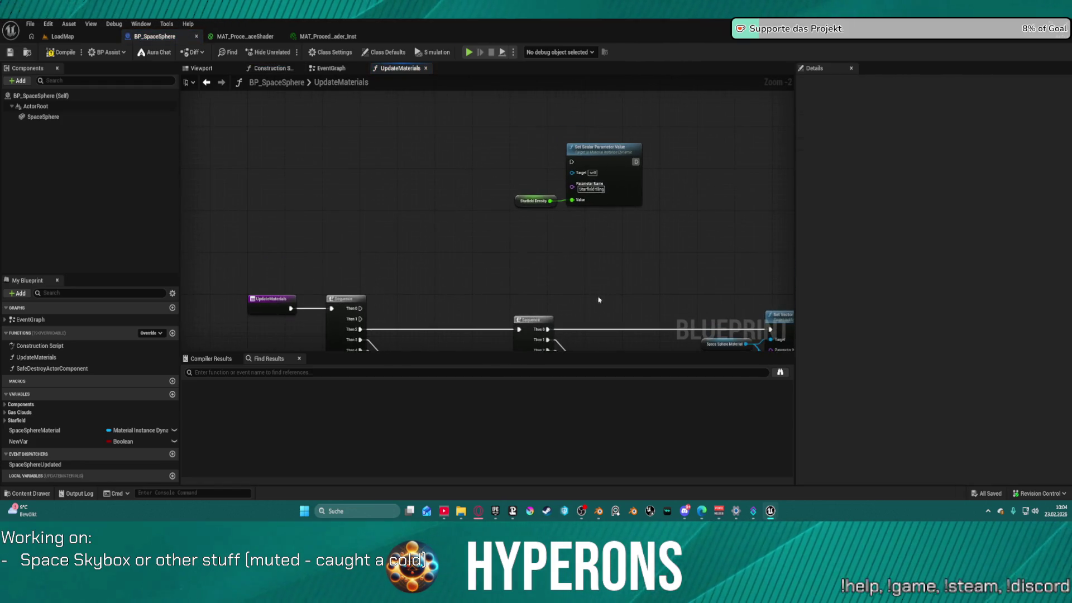
- Close the material instance editor and return to BP_SpaceSphere's UpdateMaterials graph
click(327, 36)
click(362, 36)
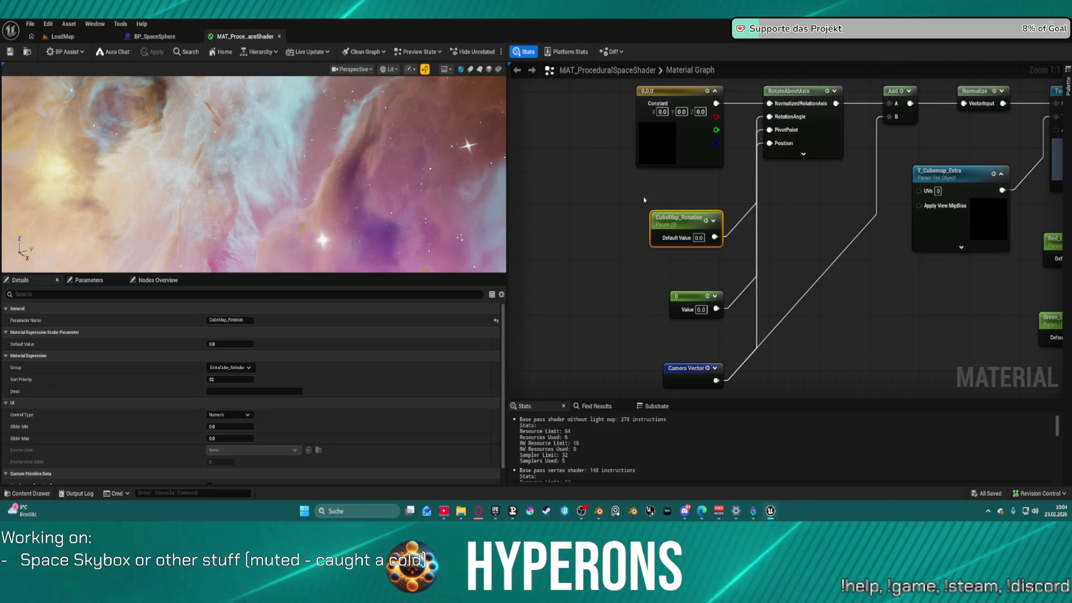
click(146, 36)
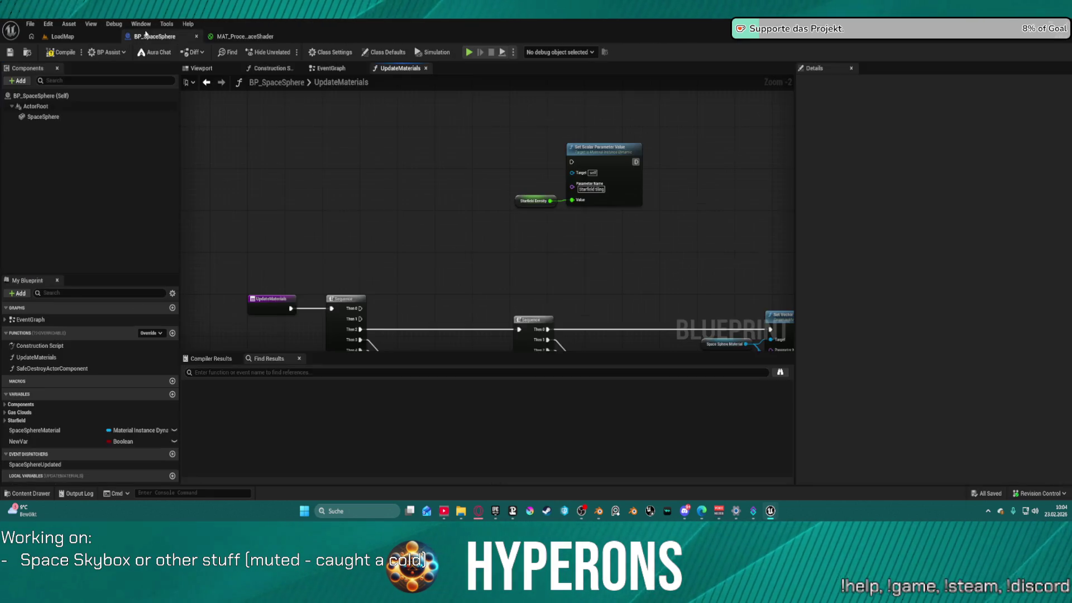
- Change NewVar's variable type to Float
click(124, 441)
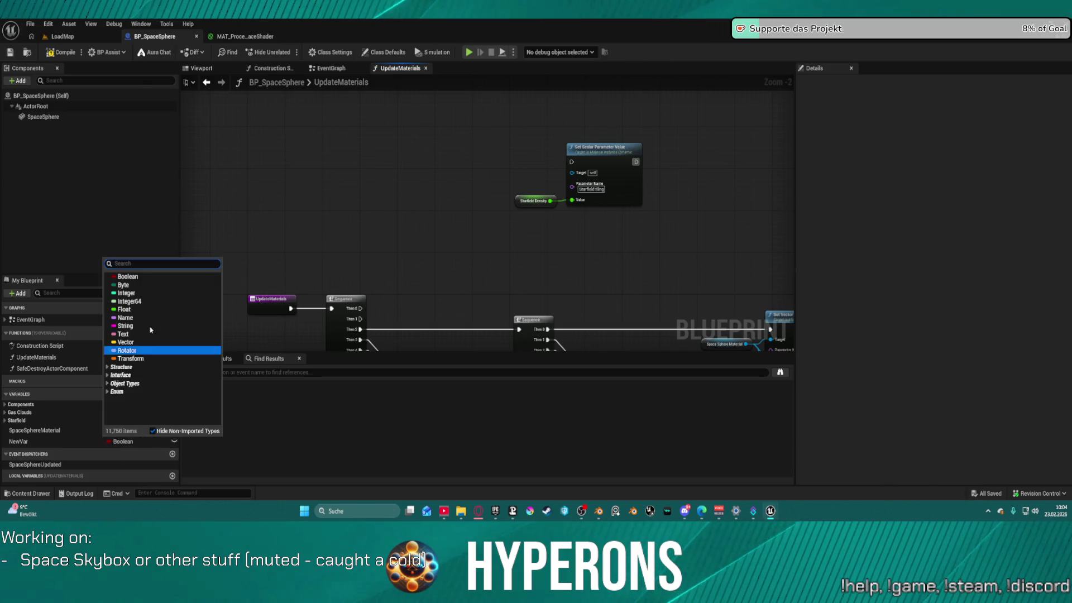
click(149, 309)
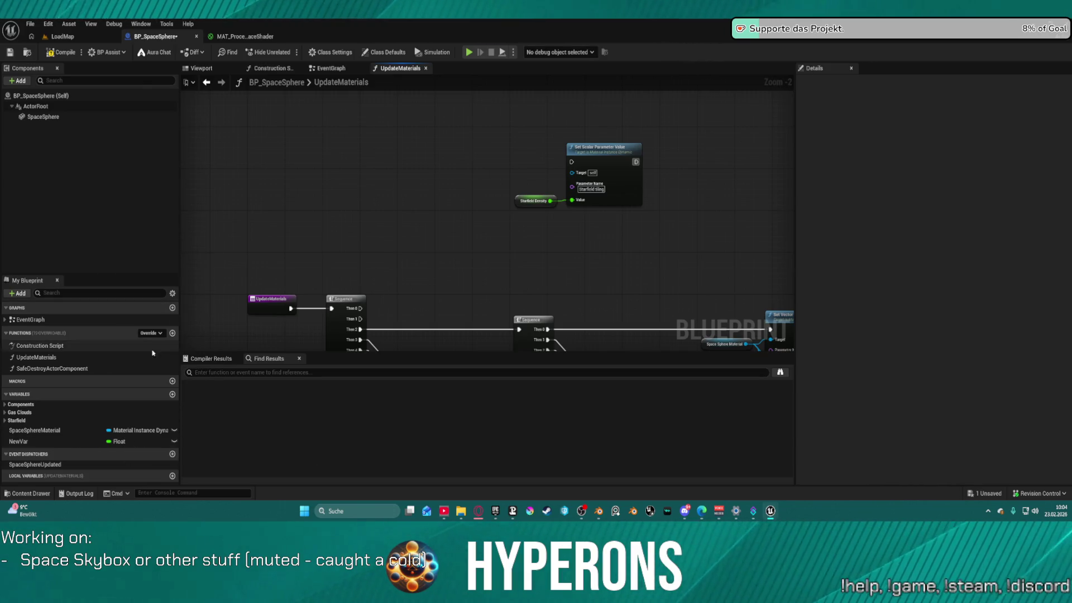
click(21, 442)
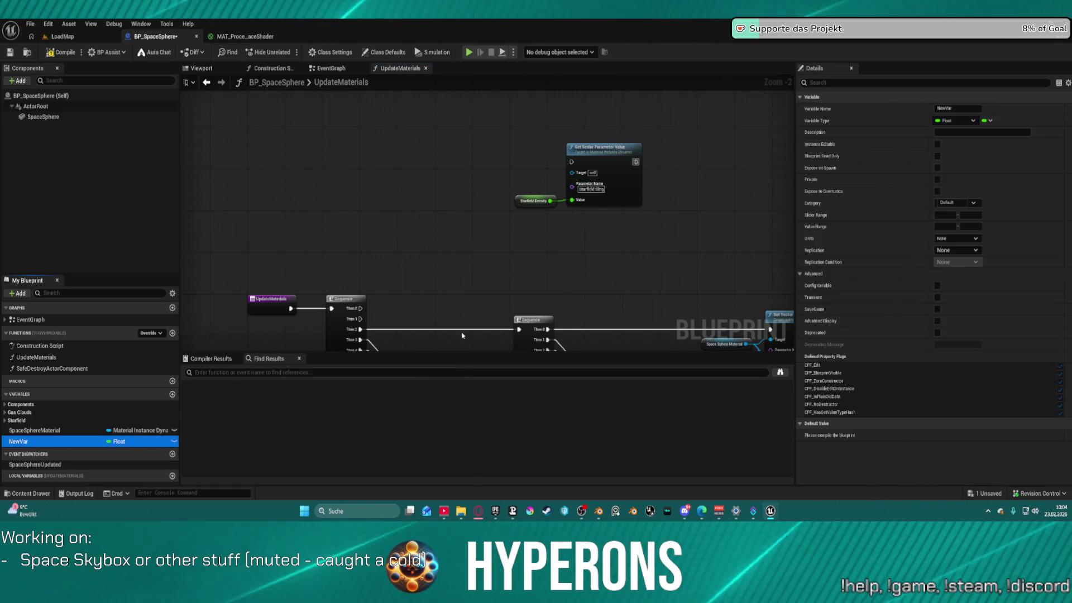
- Rename NewVar to CubemapRotation
click(29, 442)
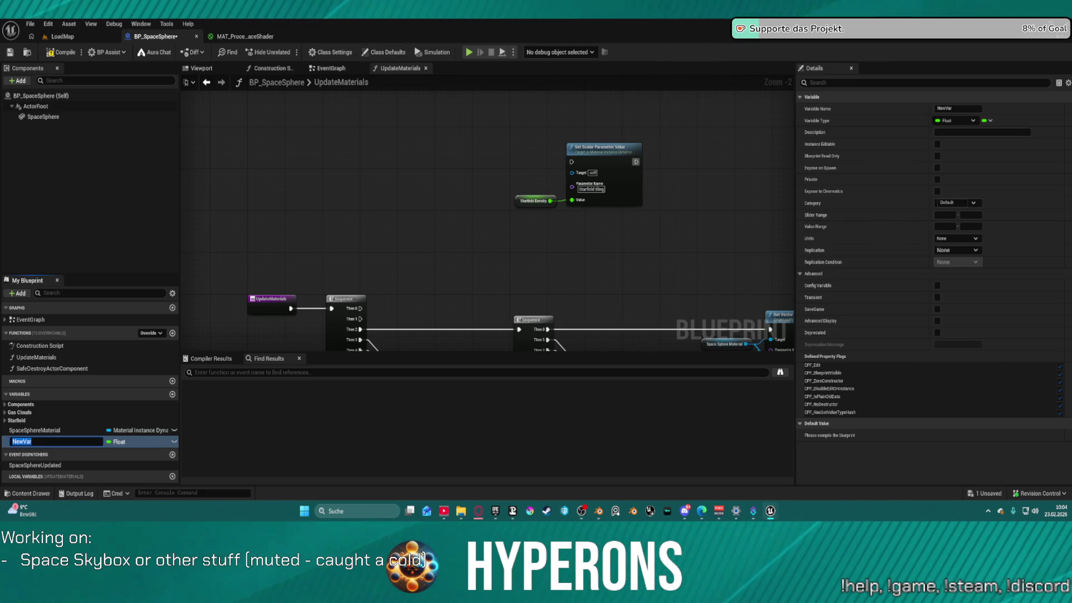
key(Return)
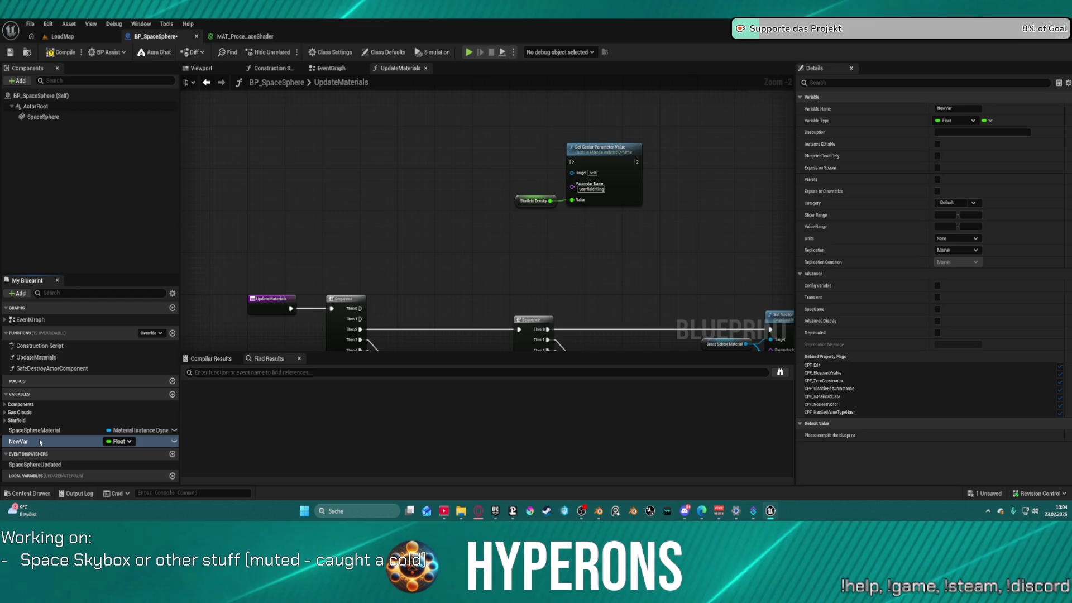
double_click(33, 443)
text(CubemapRotation)
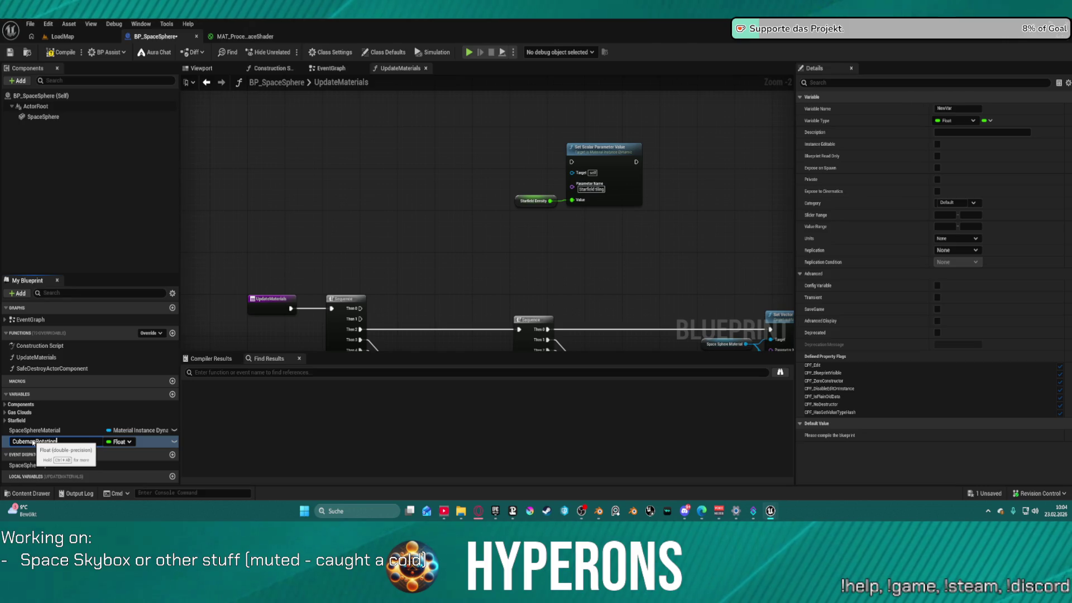
key(Return)
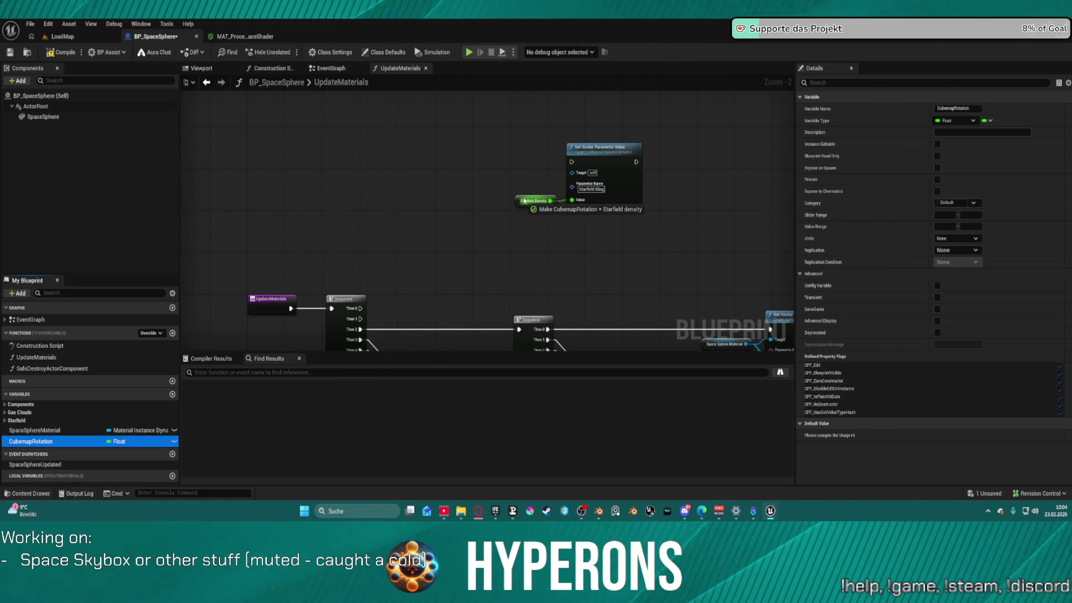
- Feed CubemapRotation into the Set Scalar Parameter Value node and name its parameter Cubemap_rotation
drag(515, 203, 521, 204)
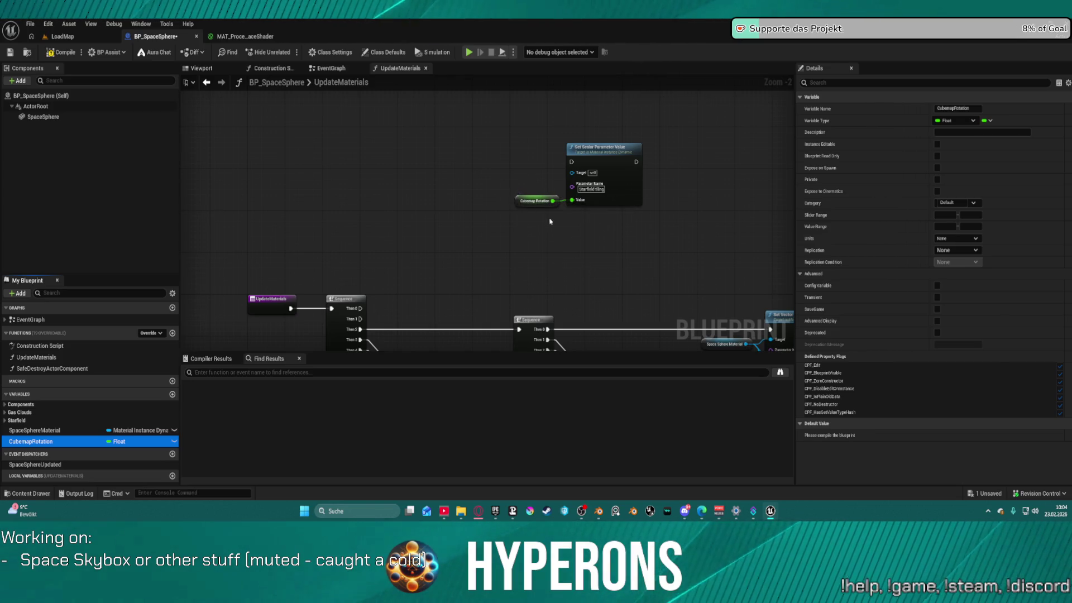
click(599, 195)
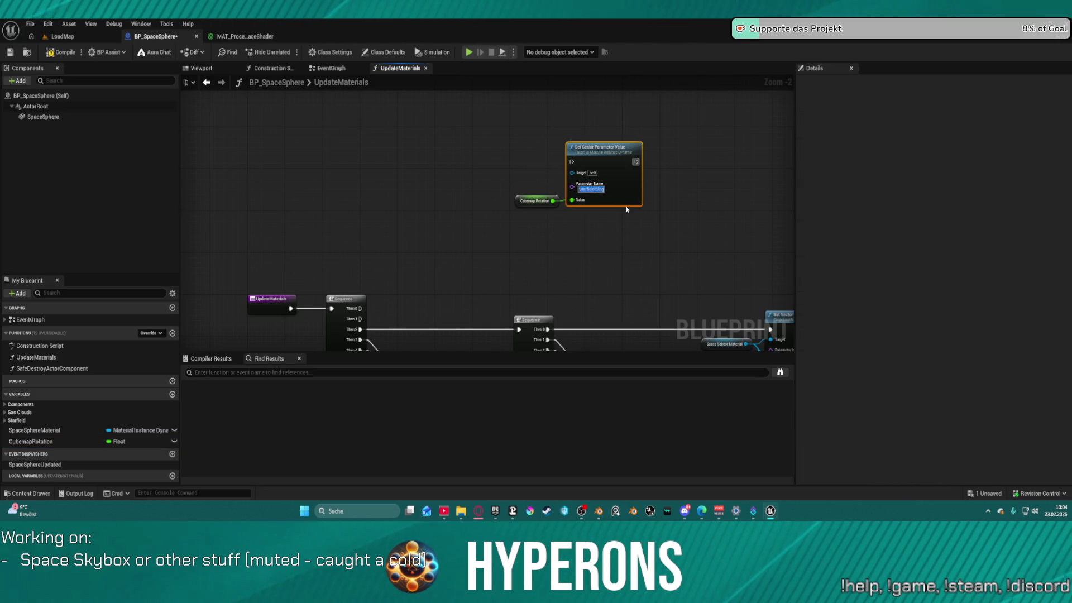
text(Cubemap_rotation)
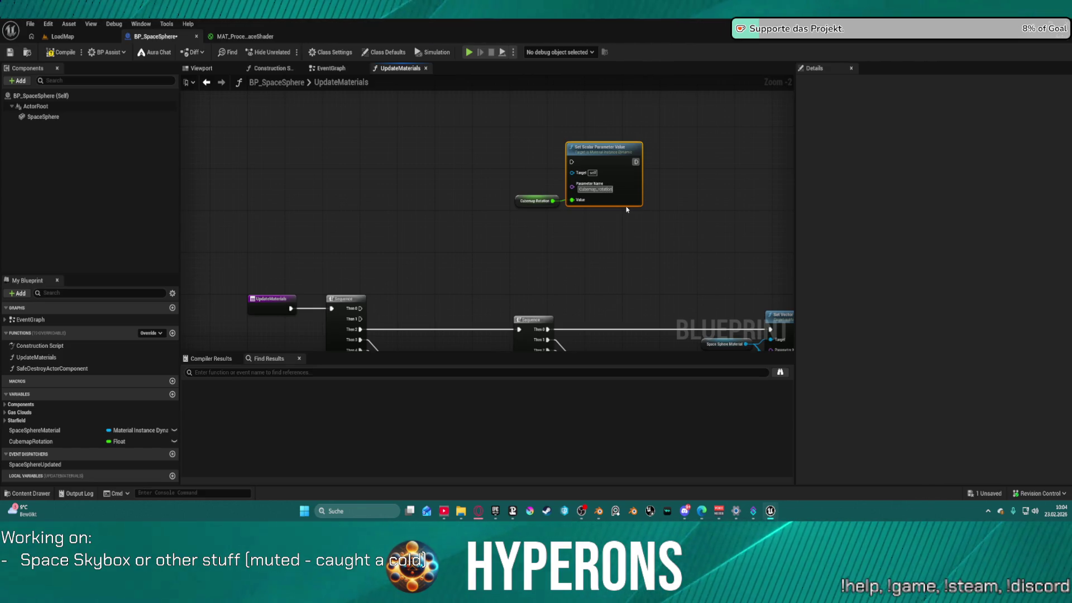
key(Return)
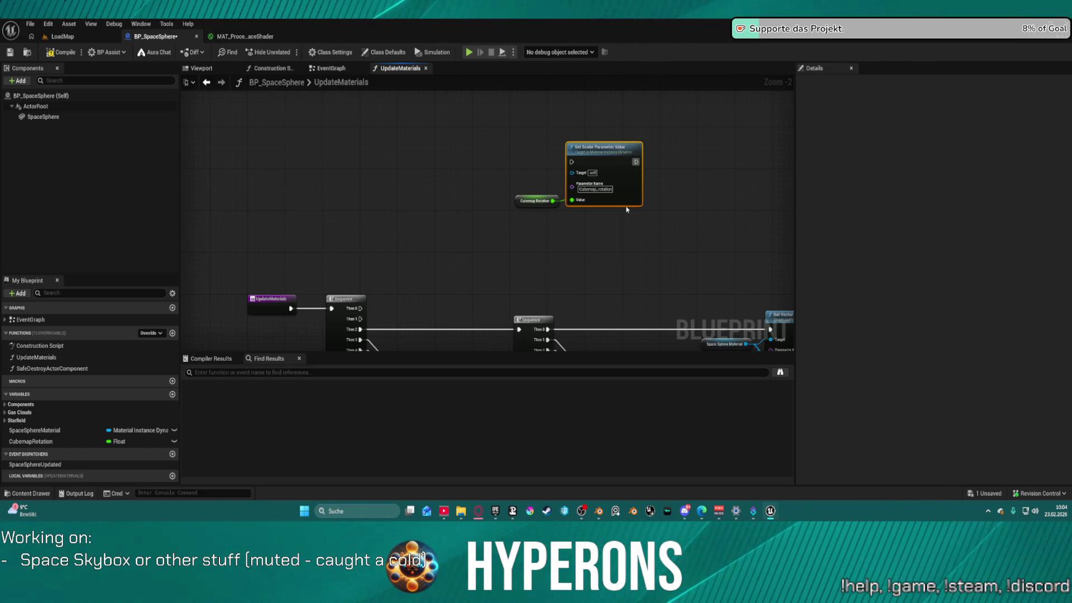
click(279, 36)
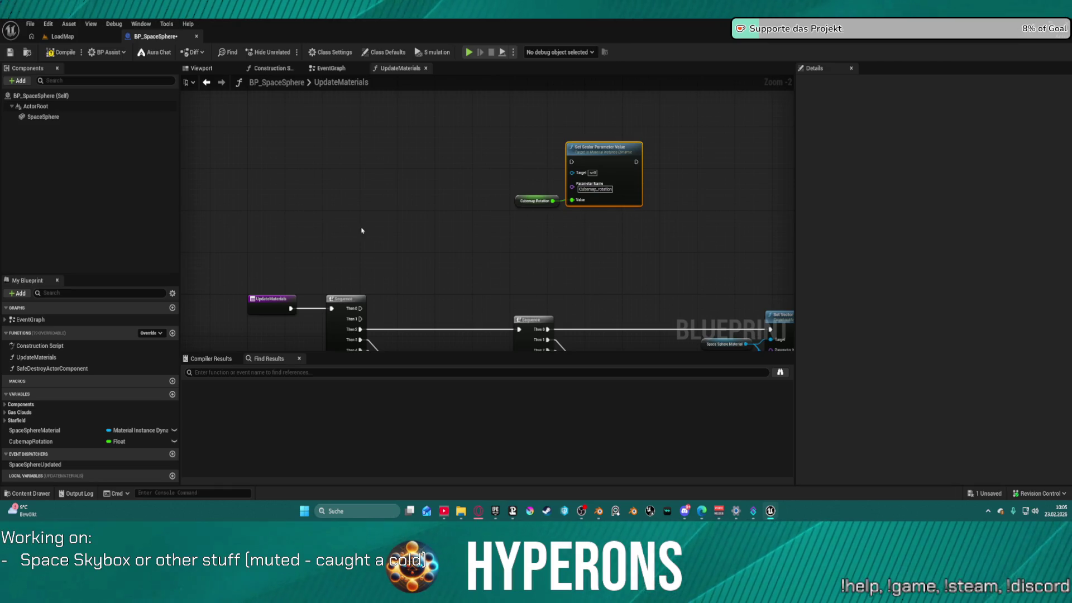
- Add two float variables named Far_Star_Intensity and Far_Star_Desaturation beside CubemapRotation
click(71, 37)
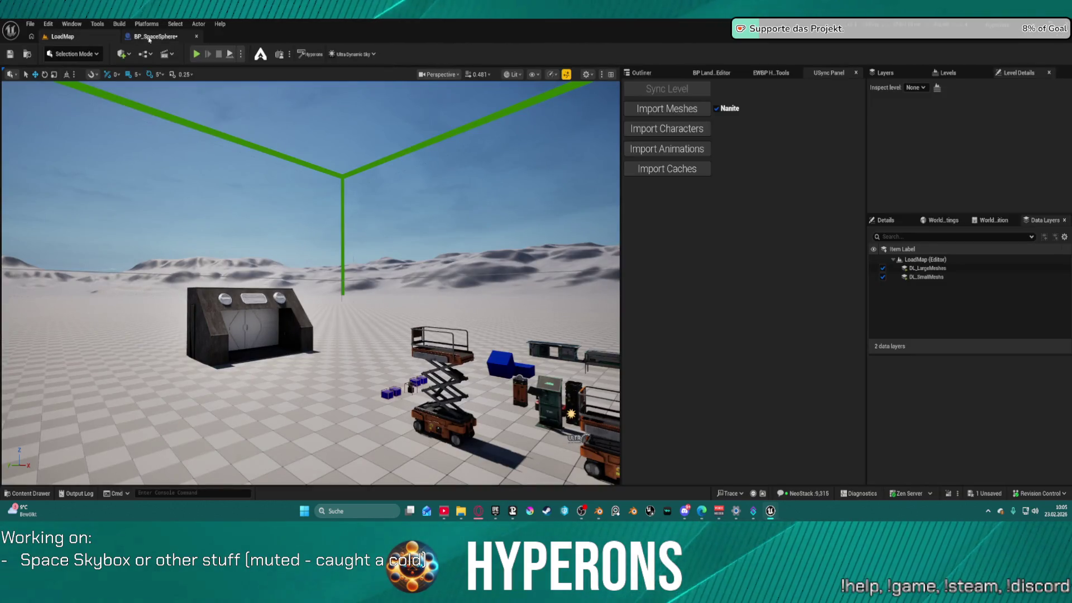
click(155, 37)
click(56, 441)
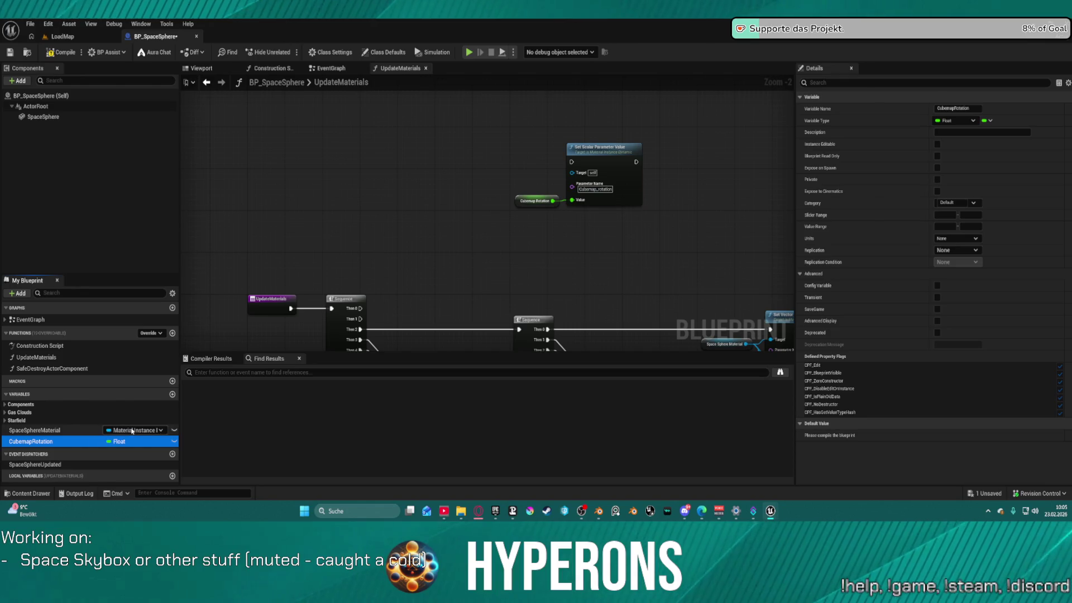
click(173, 393)
text(Far_Star_Intensity)
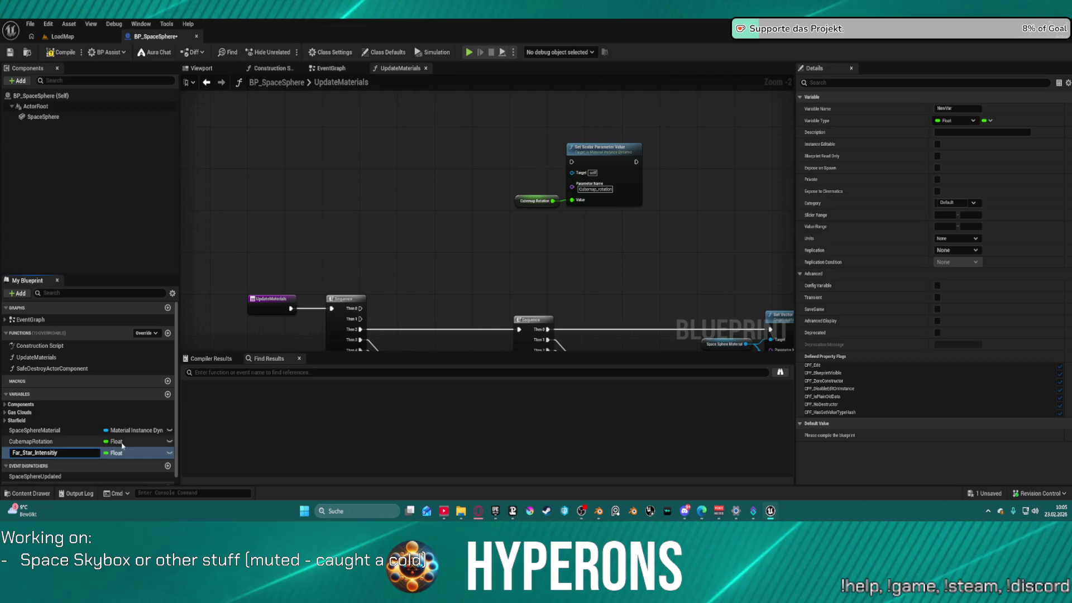
key(Return)
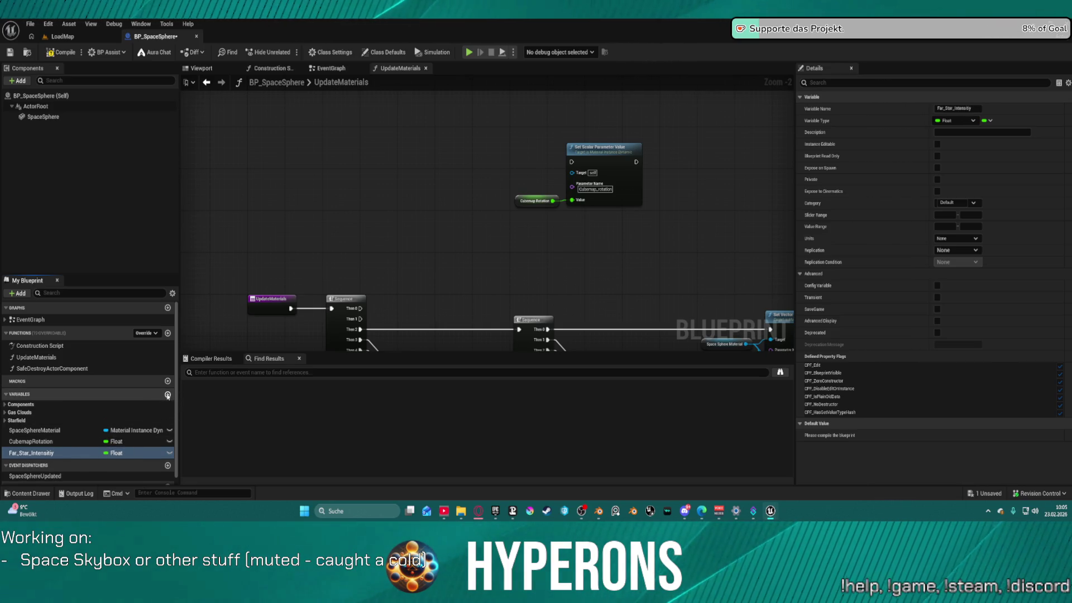
click(168, 395)
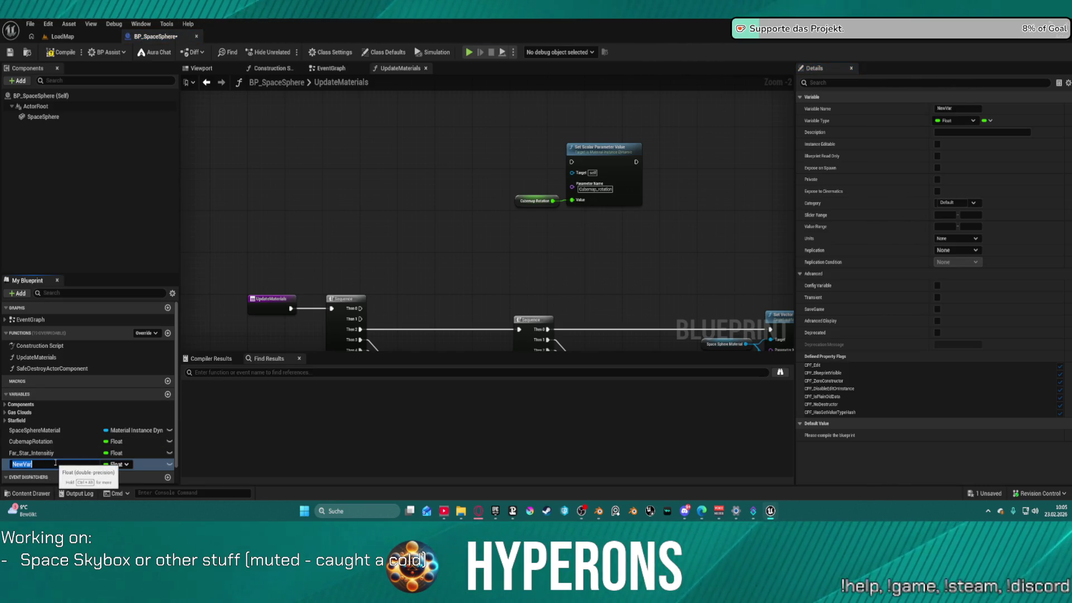
text(Far_Star_Intensity)
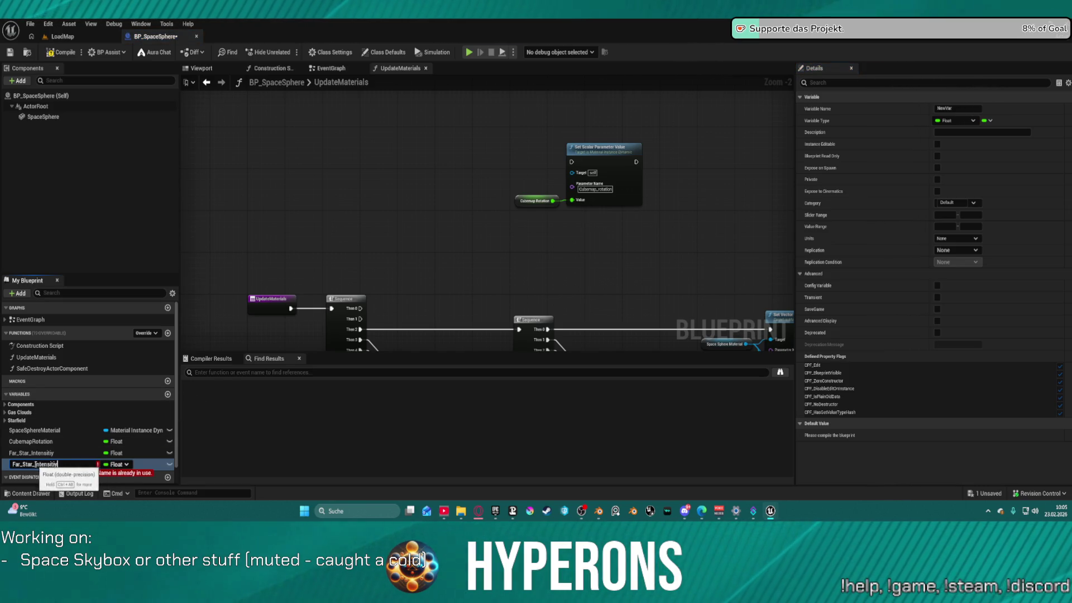
double_click(46, 464)
text(Desaturatio)
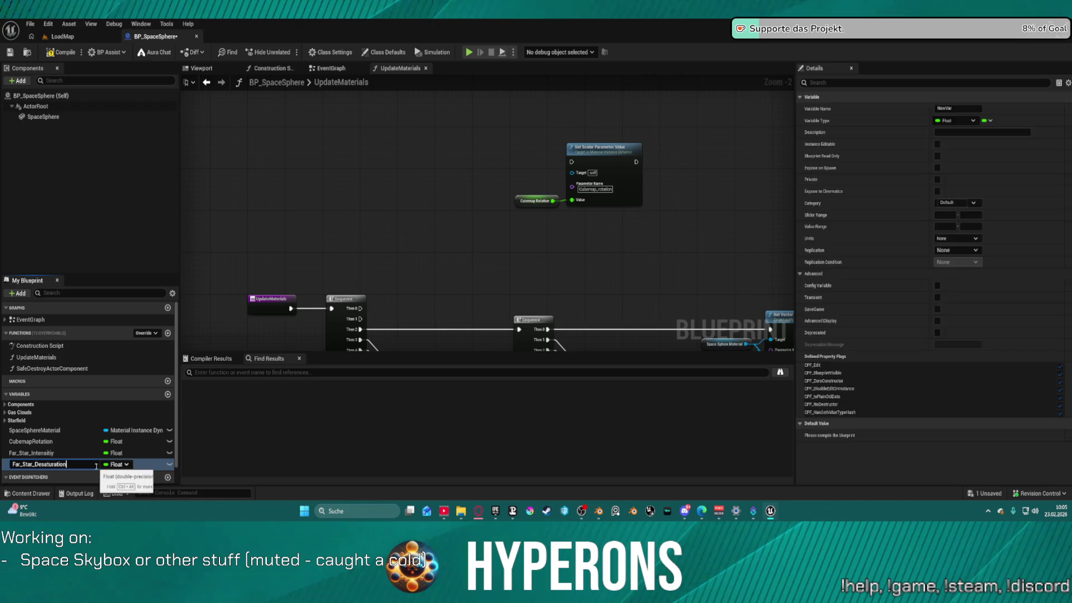
key(Return)
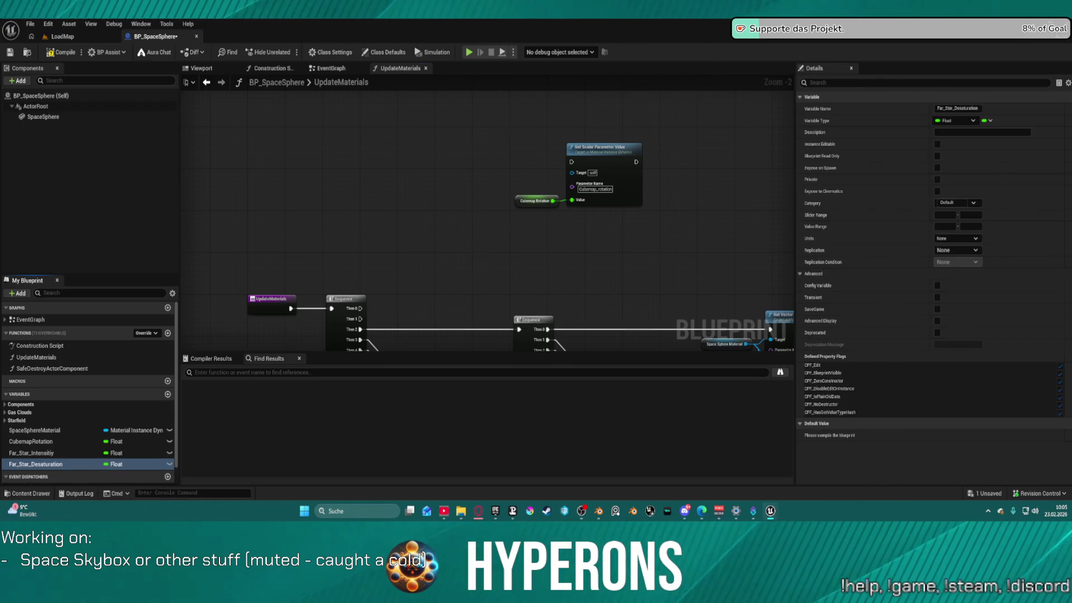
- Paste two copies of the Set Scalar Parameter Value node and reposition the original with its variable
click(473, 201)
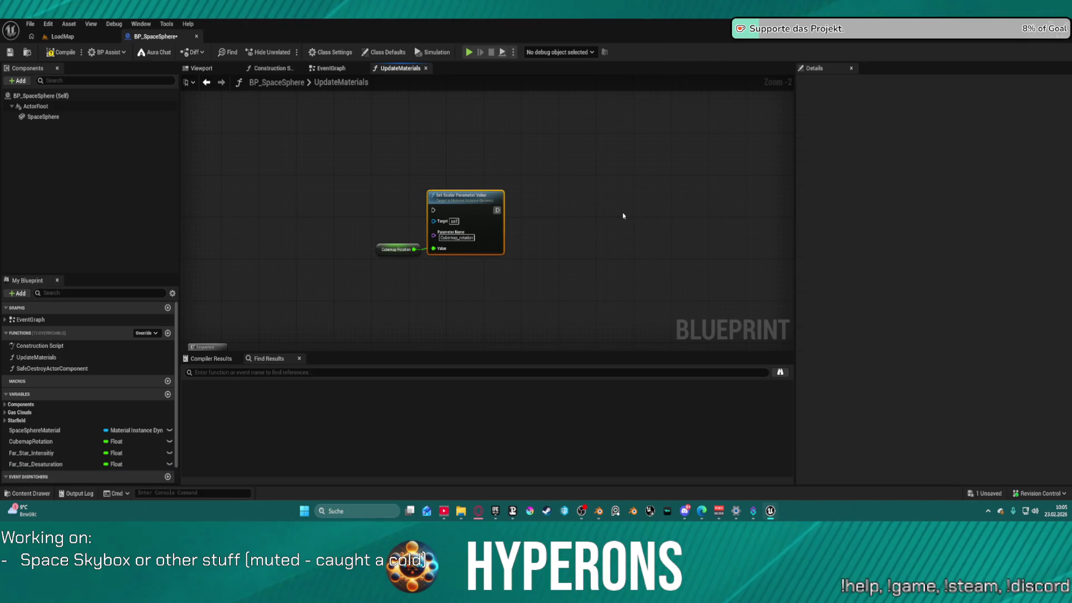
drag(622, 215, 508, 210)
key(ctrl+v)
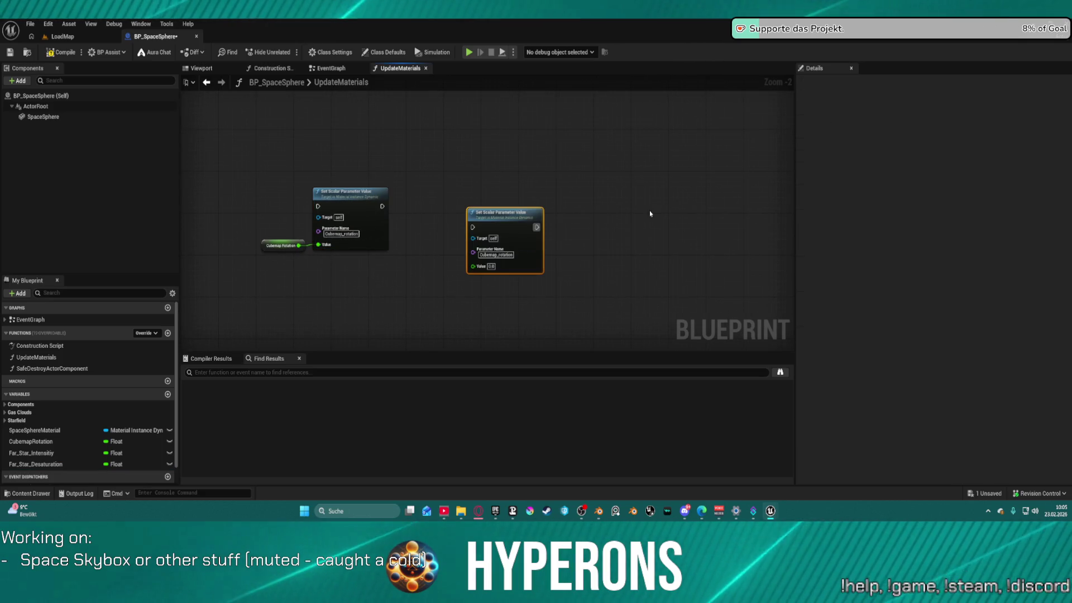
key(ctrl+v)
drag(276, 168, 328, 259)
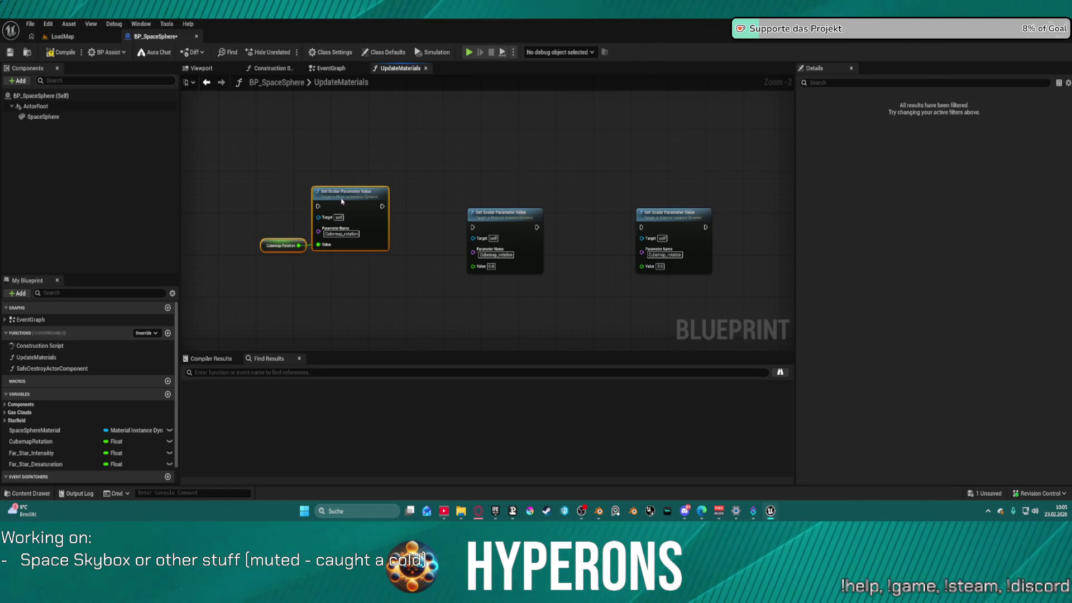
drag(347, 192, 383, 180)
mouse_move(397, 110)
mouse_down()
mouse_move(555, 286)
mouse_move(472, 245)
mouse_up()
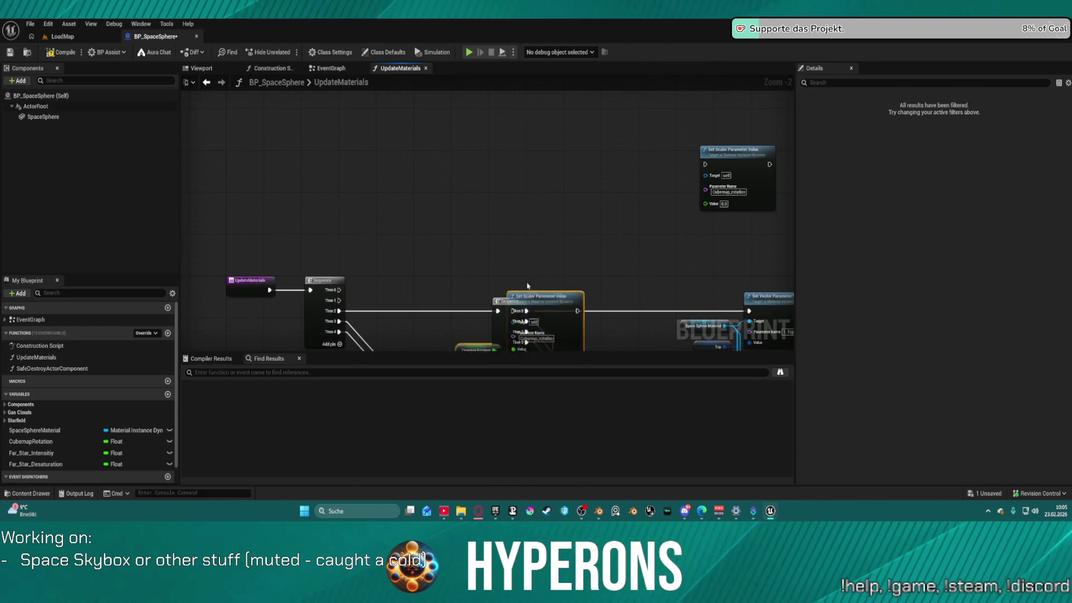
scroll(479, 244, up, 4)
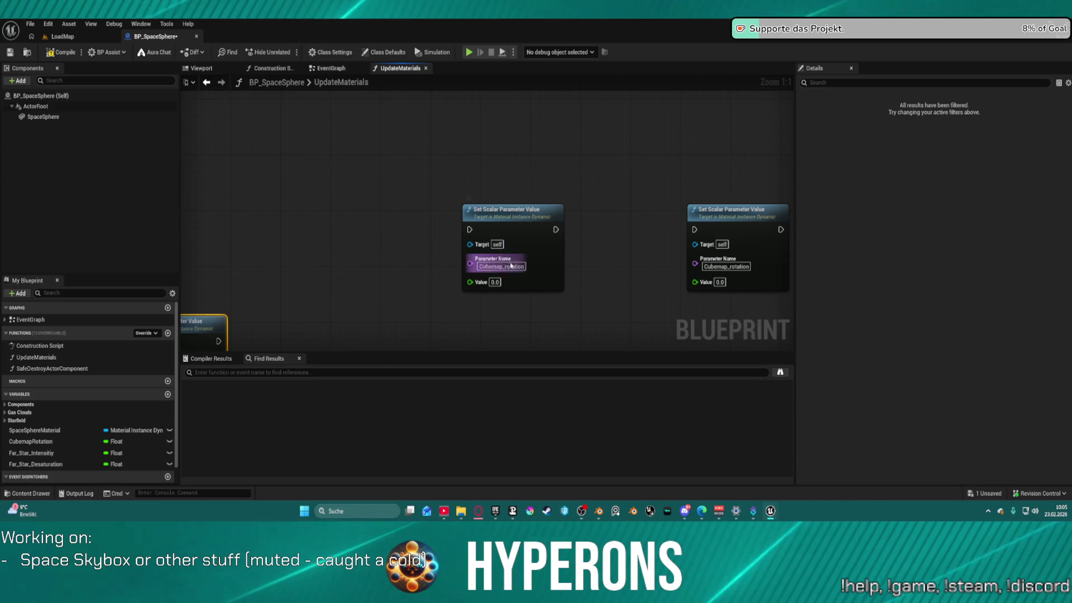
- Name the copied nodes' parameters Far_Star_Intensity and Far_Star_Desaturation and place them side by side
click(511, 266)
key(ctrl+v)
key(Return)
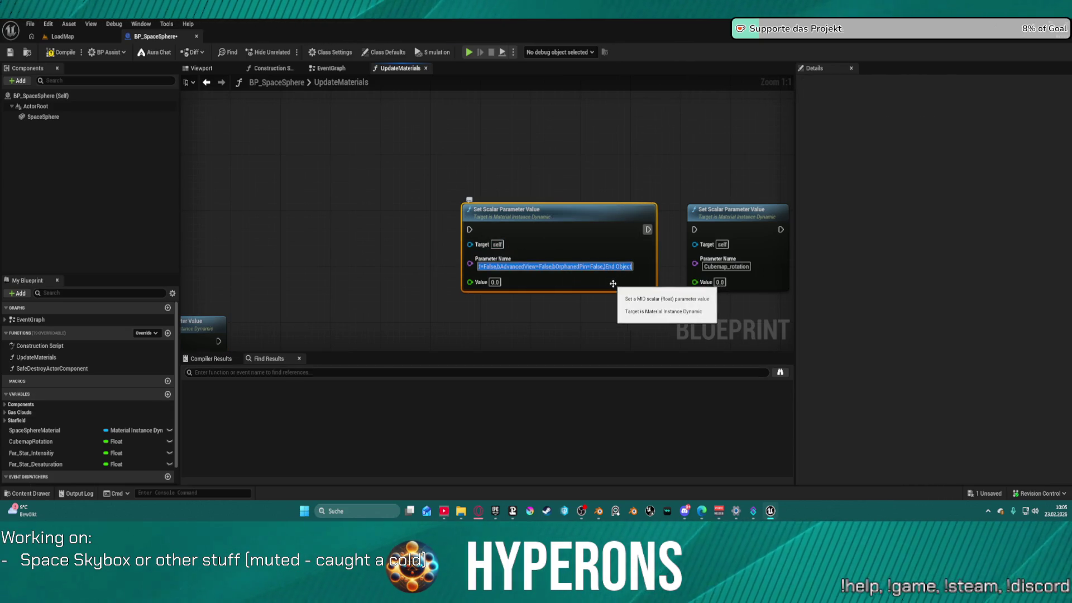
click(582, 149)
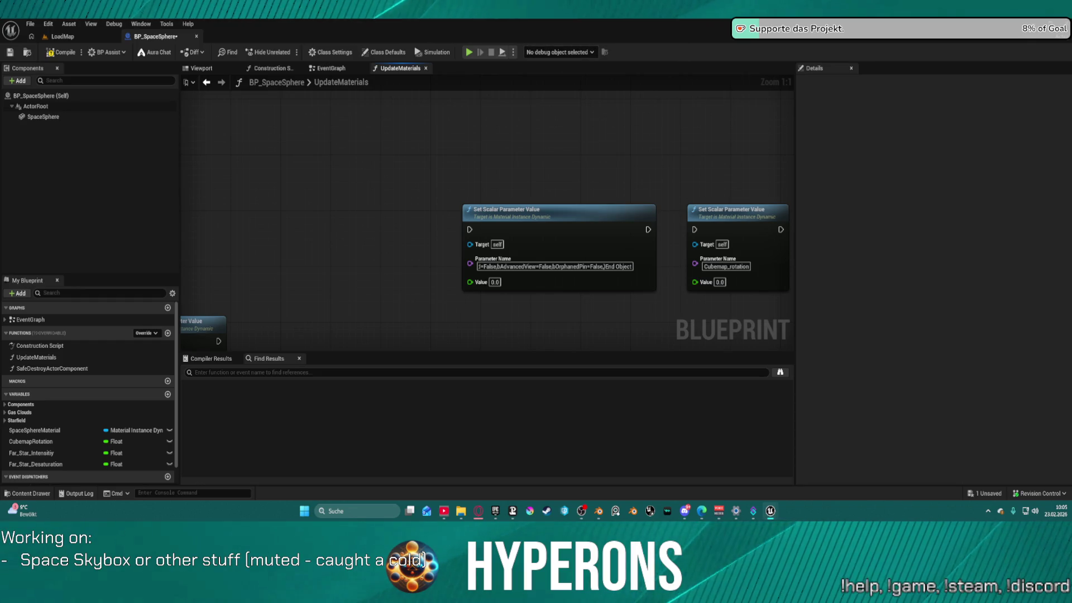
click(503, 266)
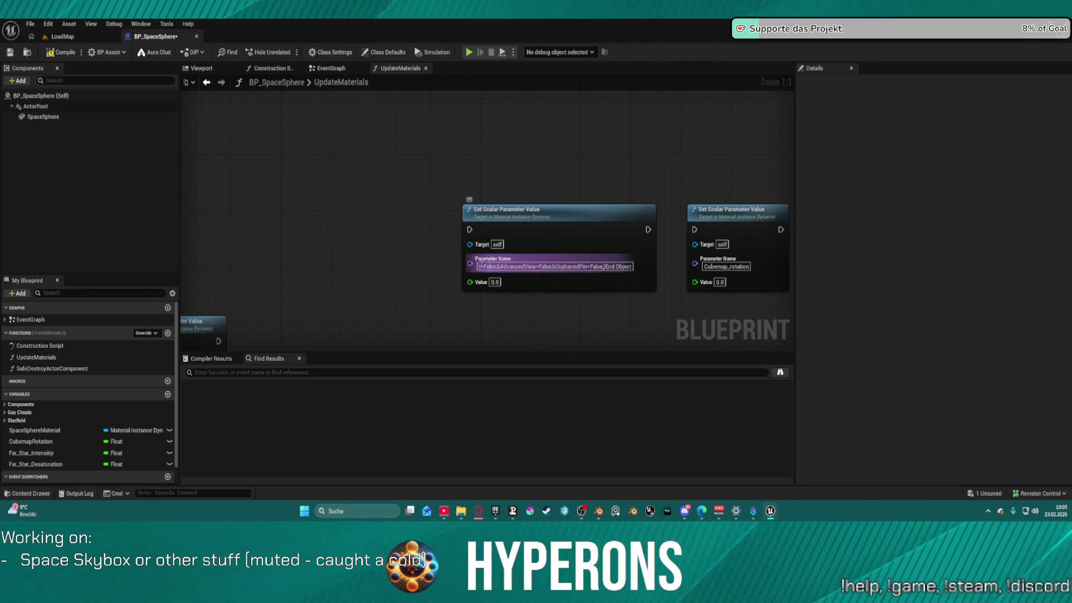
text(Far_Star_Intensity)
key(Return)
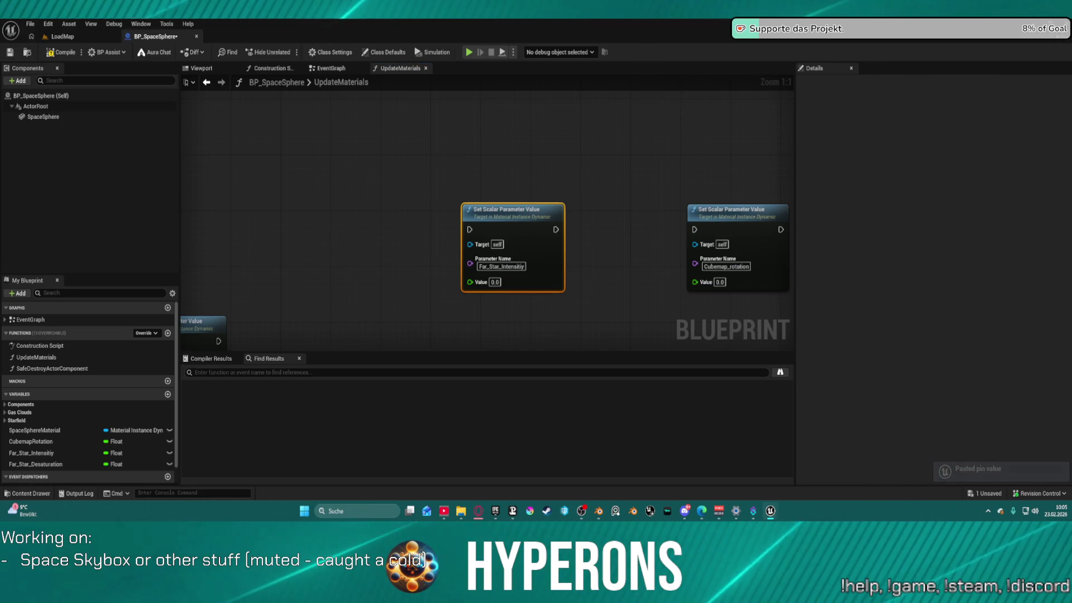
click(723, 261)
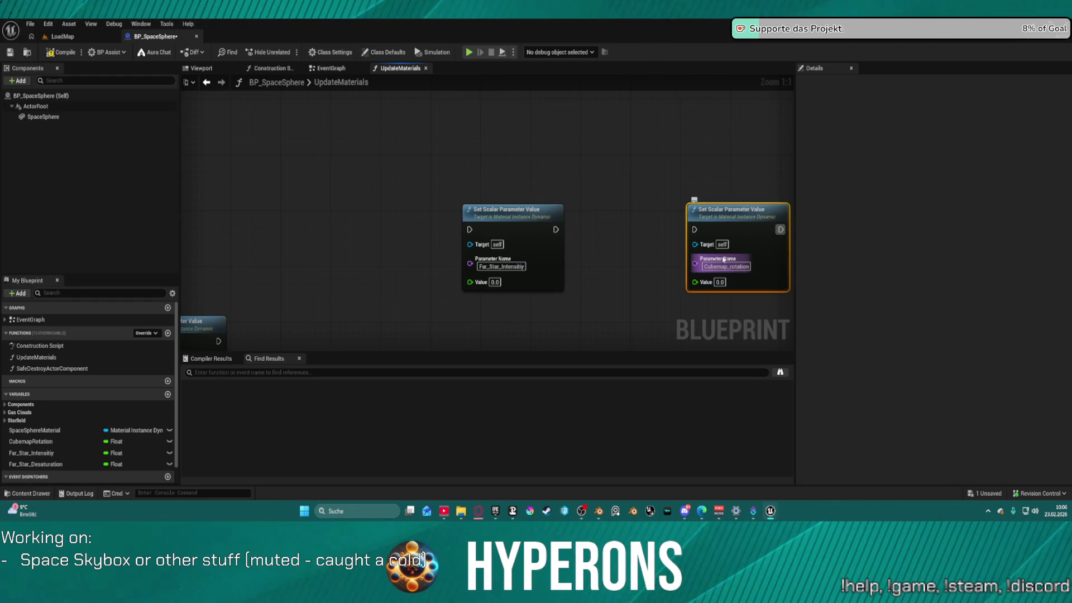
key(ctrl+v)
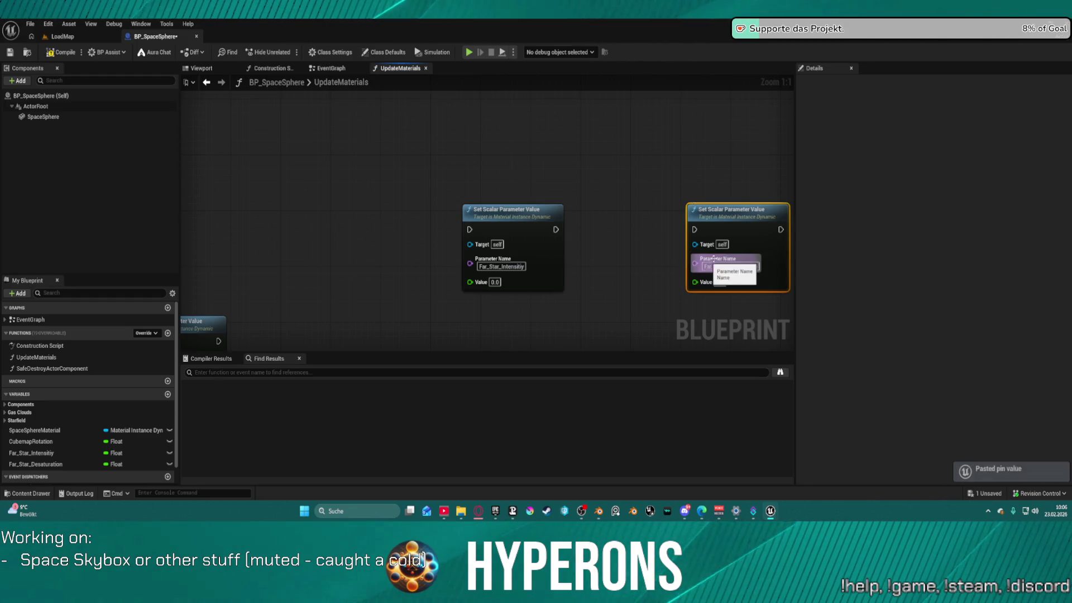
drag(737, 208, 624, 208)
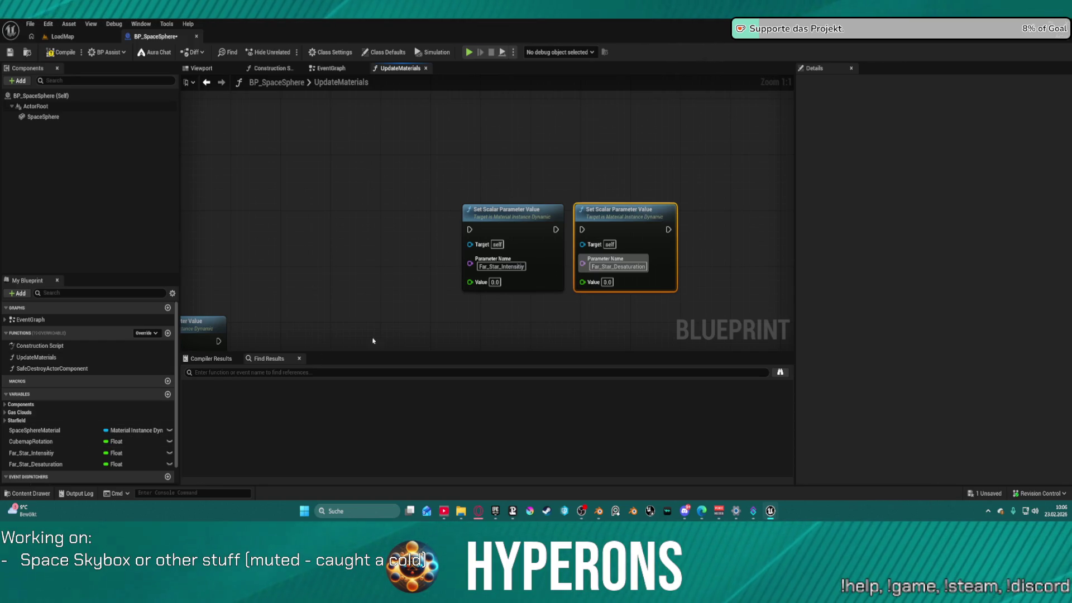
drag(695, 196, 409, 159)
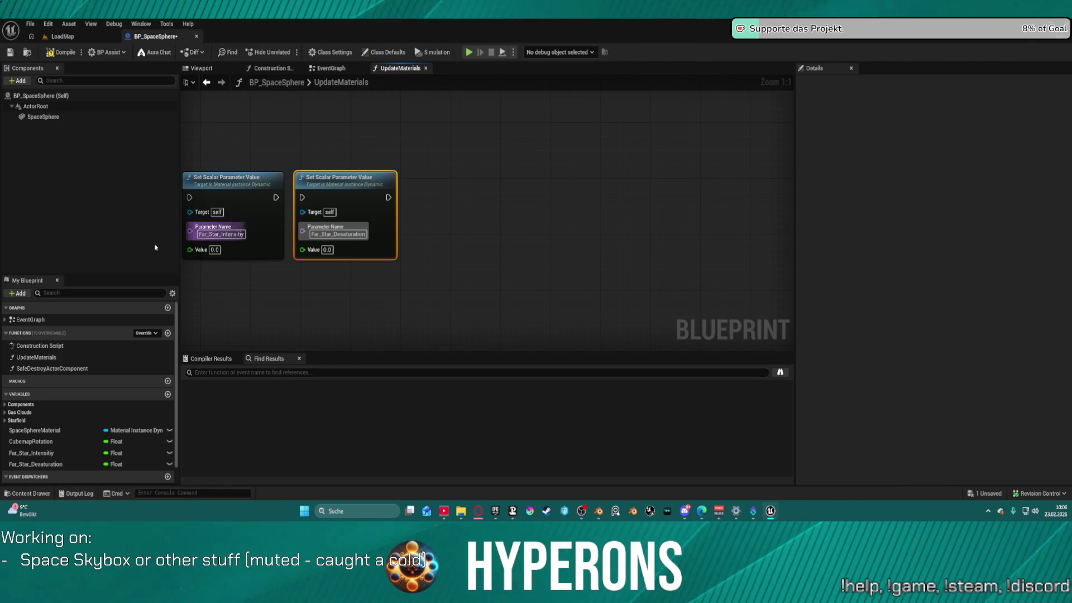
- Paste two more copies of the Far_Star node pair beside the originals
click(6, 421)
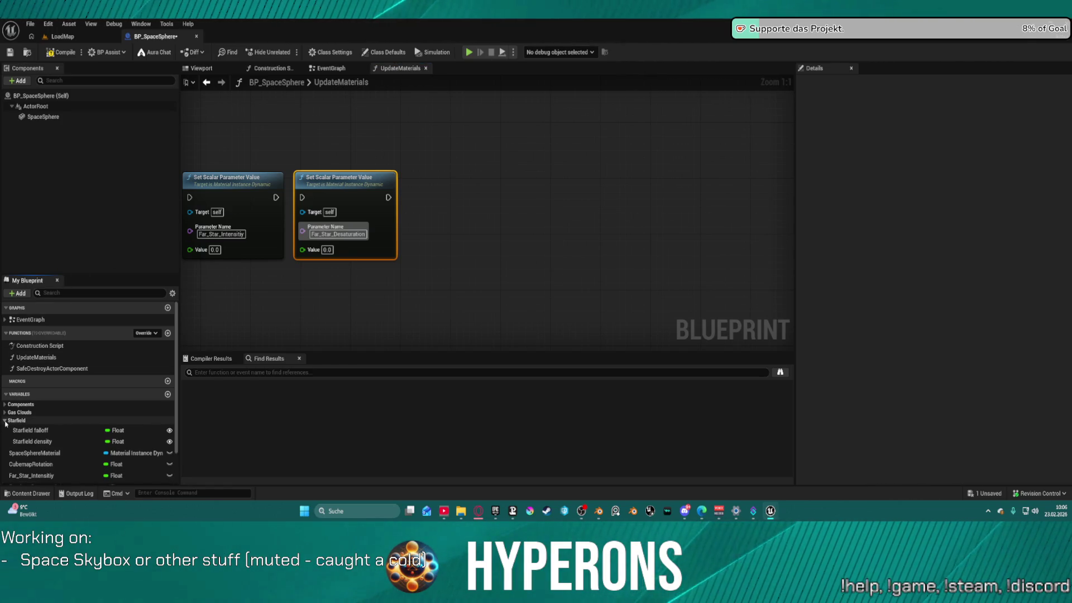
click(6, 421)
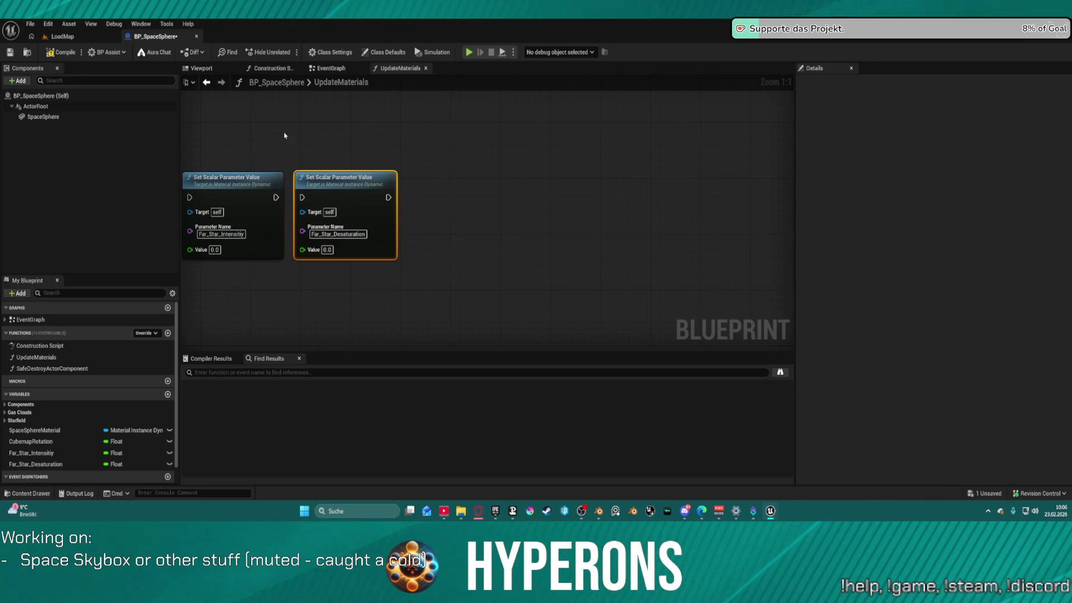
drag(235, 143, 335, 178)
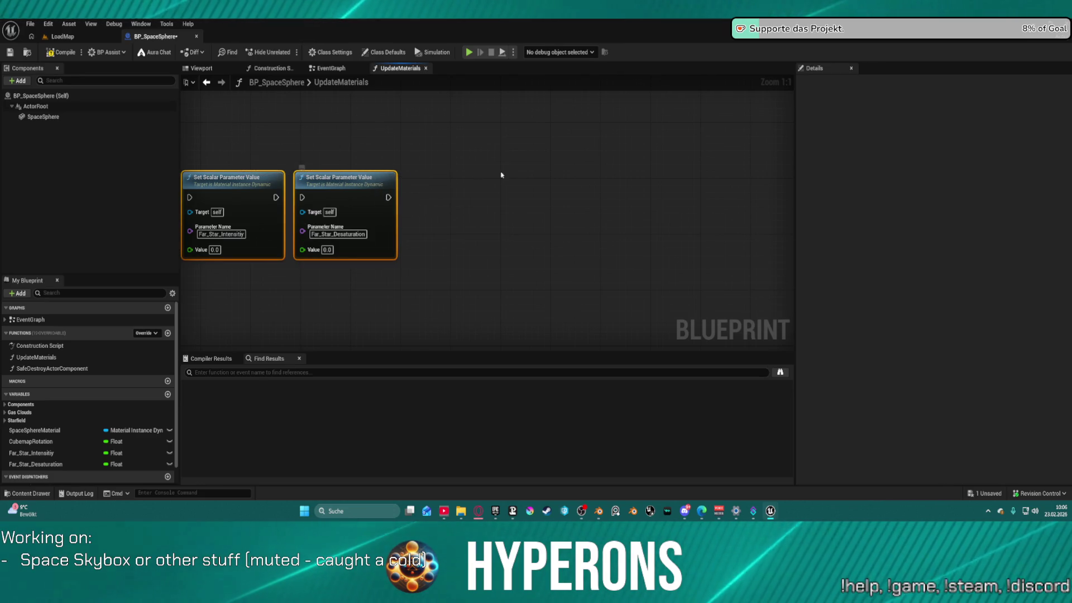
right_click(593, 176)
key(ctrl+v)
click(484, 177)
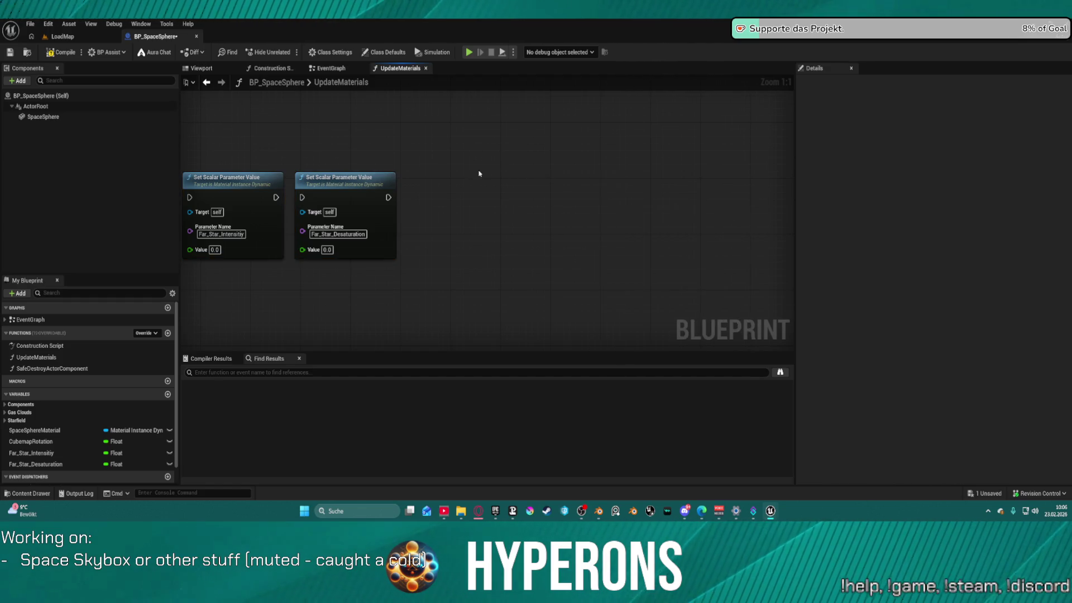
key(ctrl+v)
drag(557, 163, 590, 156)
drag(730, 136, 528, 173)
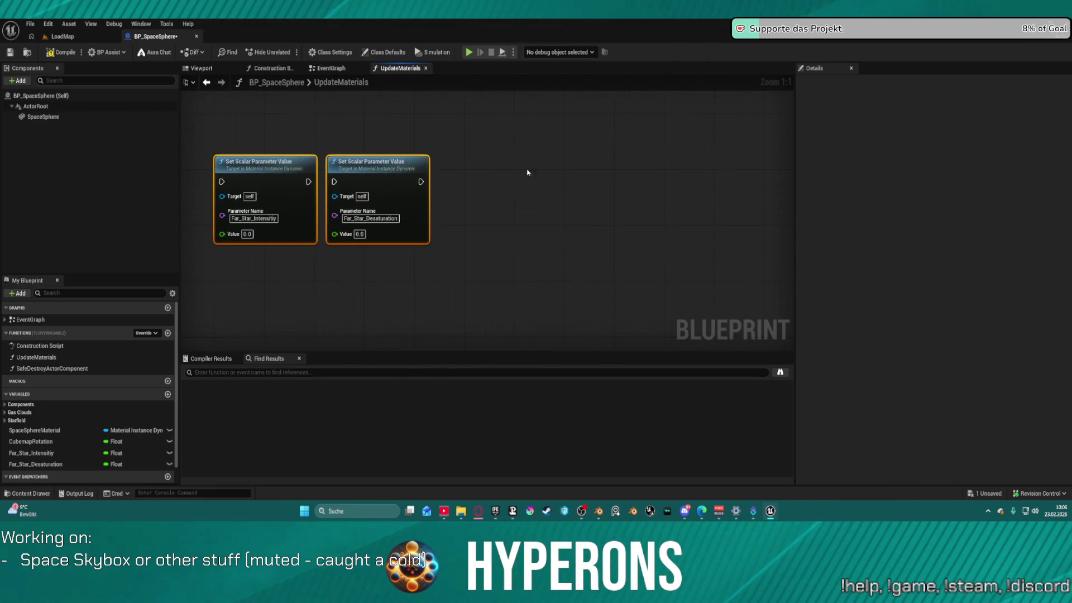
key(ctrl+v)
click(433, 150)
mouse_move(434, 150)
mouse_down()
mouse_move(452, 221)
mouse_move(790, 98)
mouse_move(802, 104)
mouse_up()
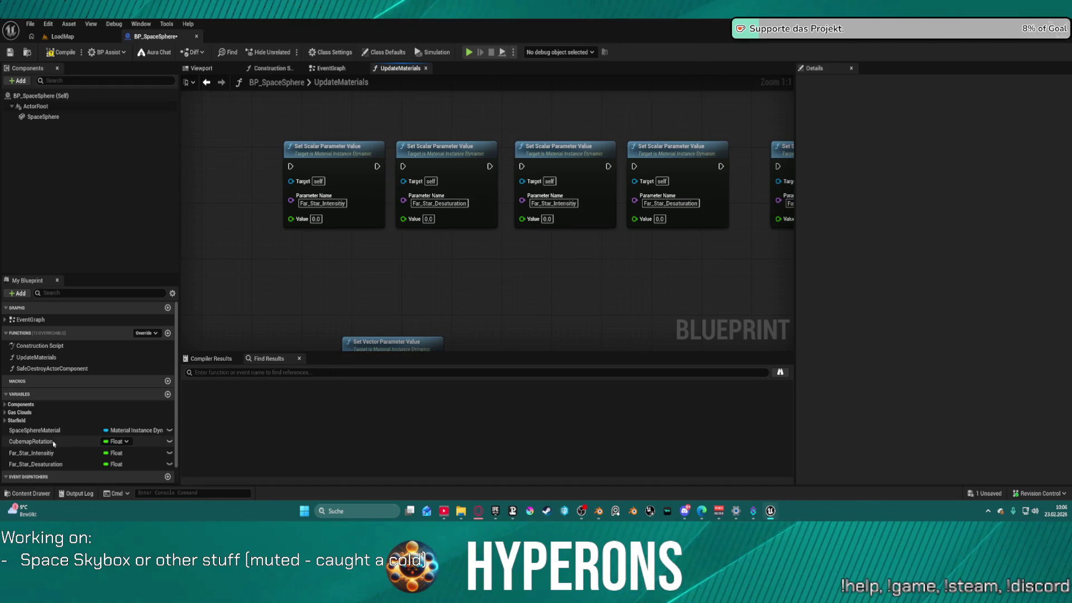
- Wire Far_Star_Intensity and Far_Star_Desaturation into the first two nodes' Value pins
drag(44, 454, 289, 219)
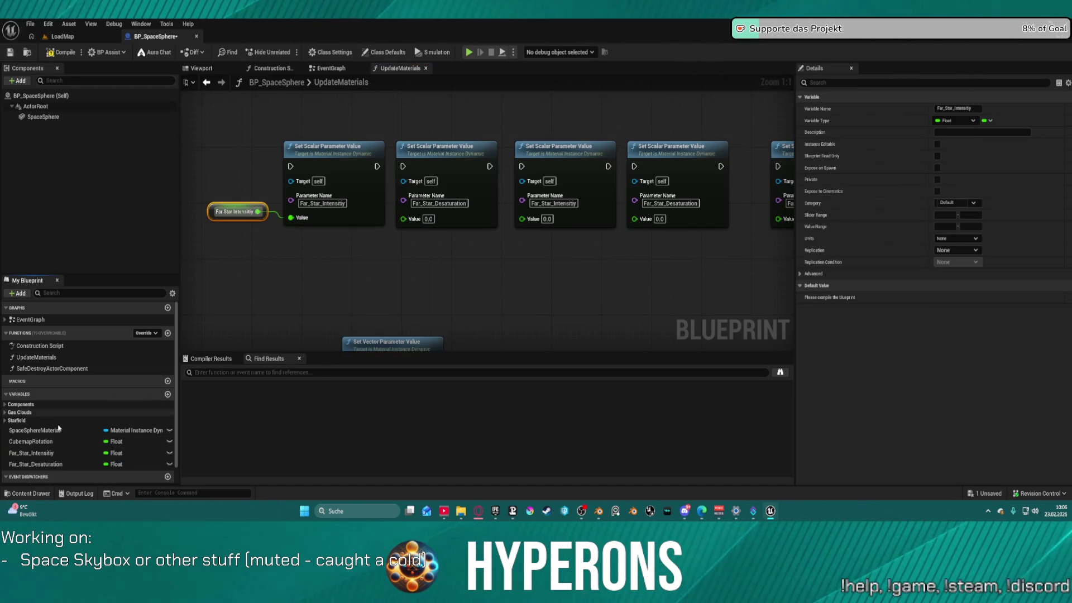
drag(43, 462, 259, 399)
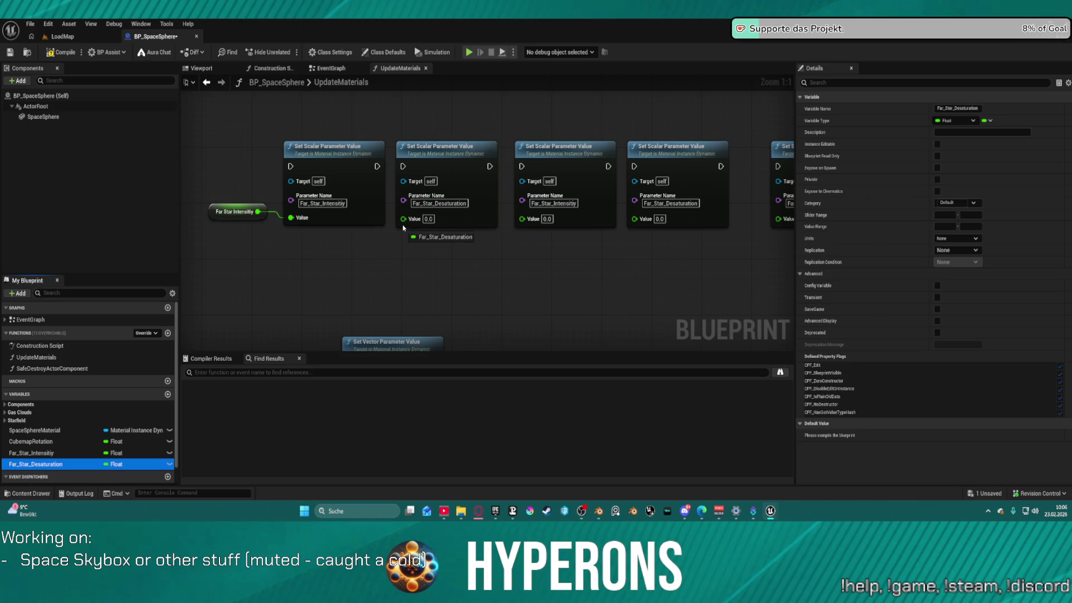
drag(403, 228, 403, 219)
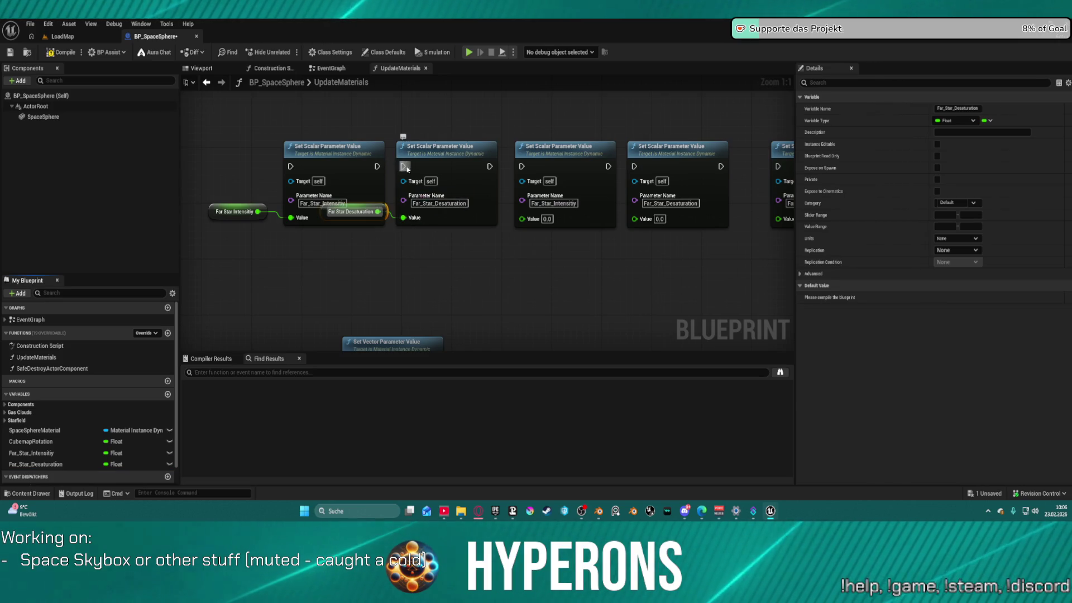
drag(617, 278, 438, 253)
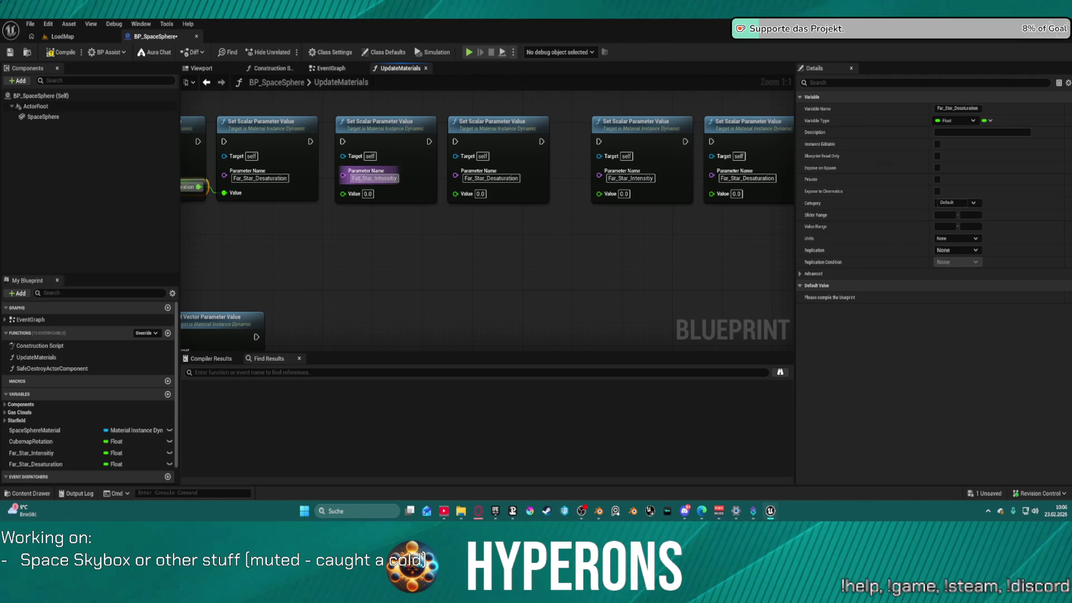
- Rename the third and fourth nodes' parameters to Near_Star_Intensity and Near_Star_Desaturation
click(342, 178)
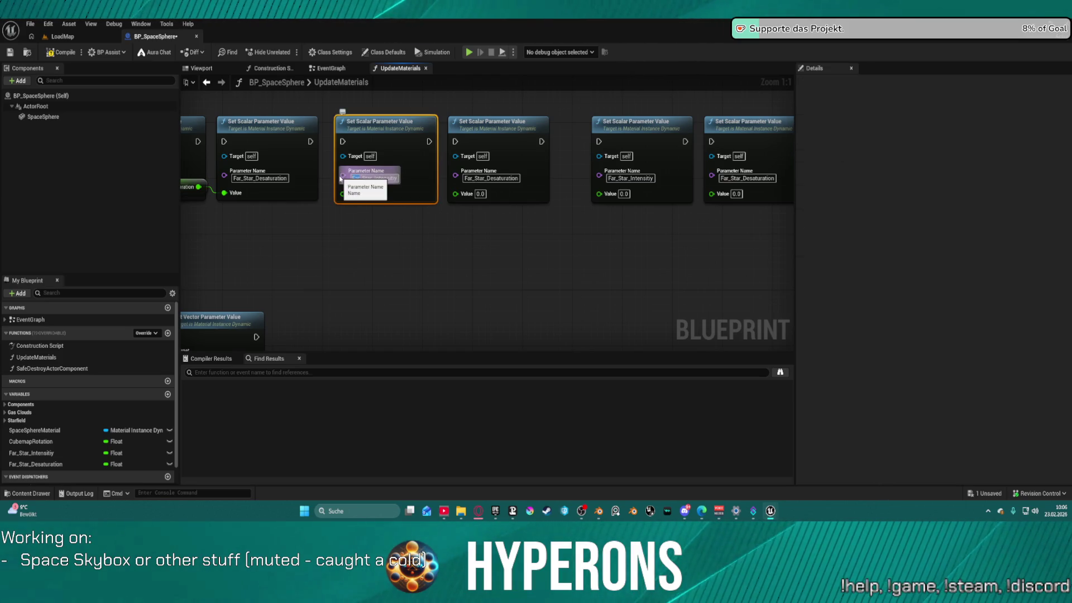
click(470, 179)
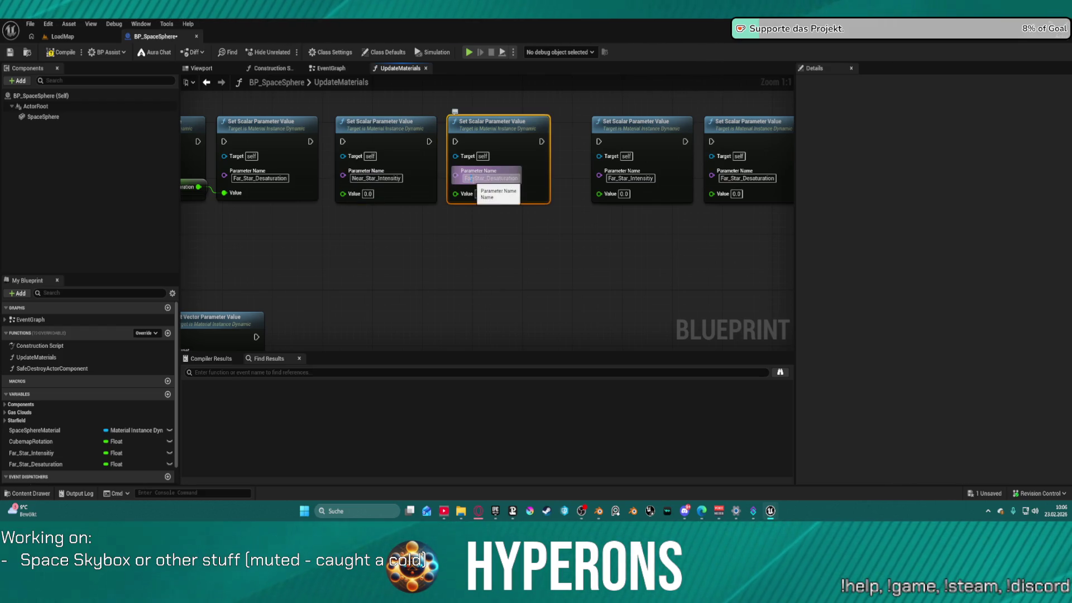
text(n)
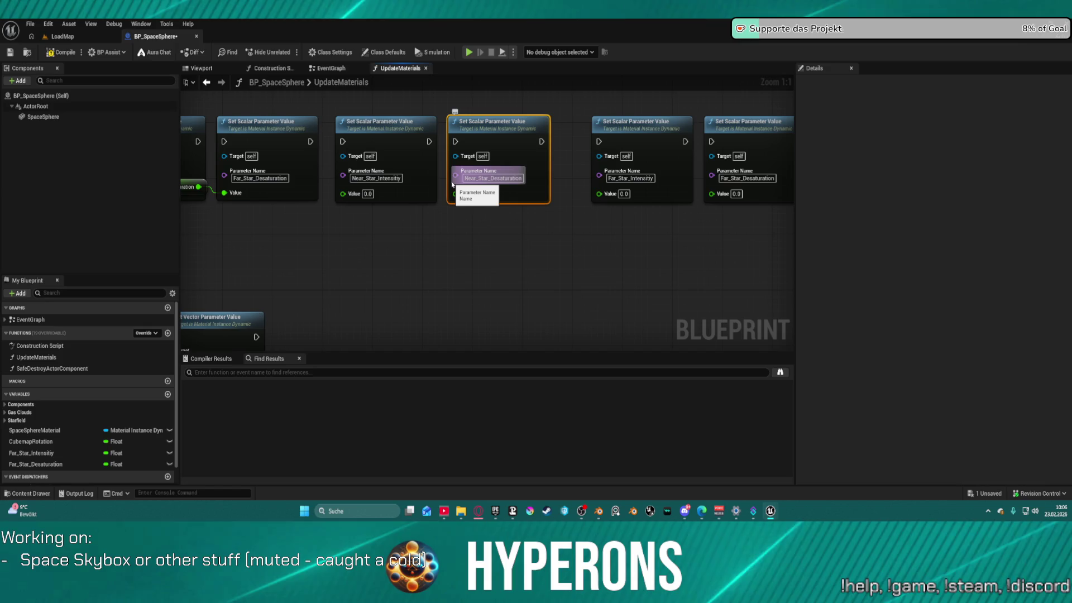
key(Return)
click(687, 247)
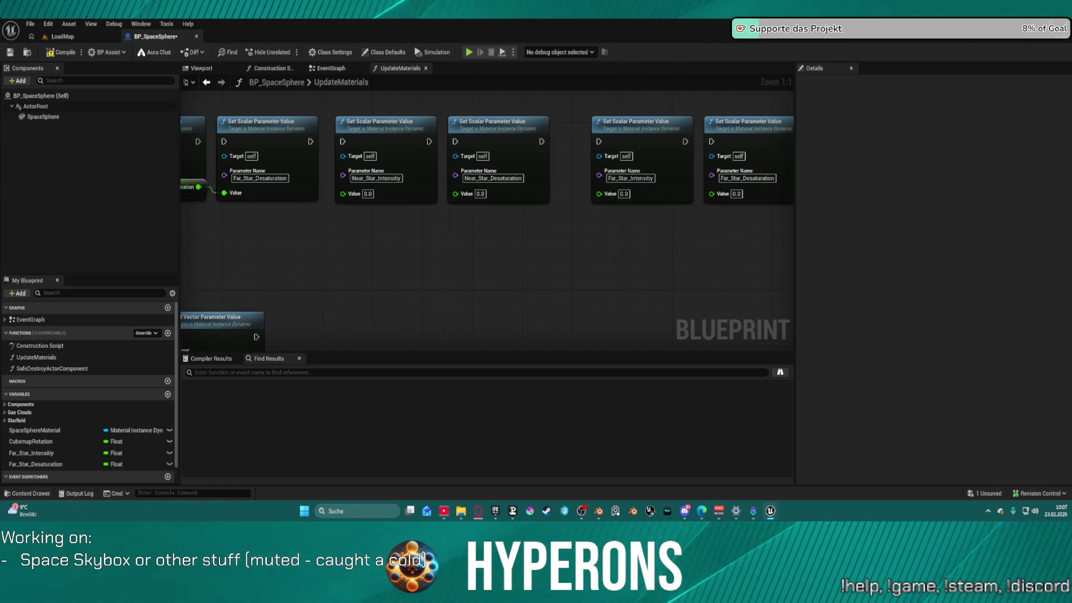
scroll(513, 185, down, 2)
- Move the parameter nodes and getter higher in the UpdateMaterials graph
drag(295, 170, 723, 273)
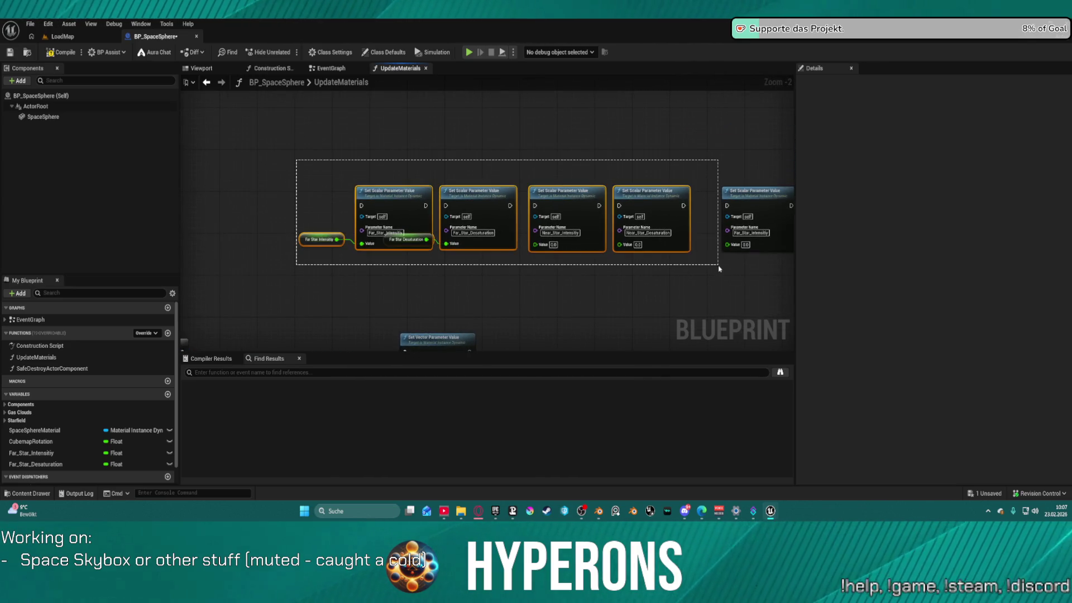
drag(650, 206, 650, 98)
drag(611, 190, 634, 246)
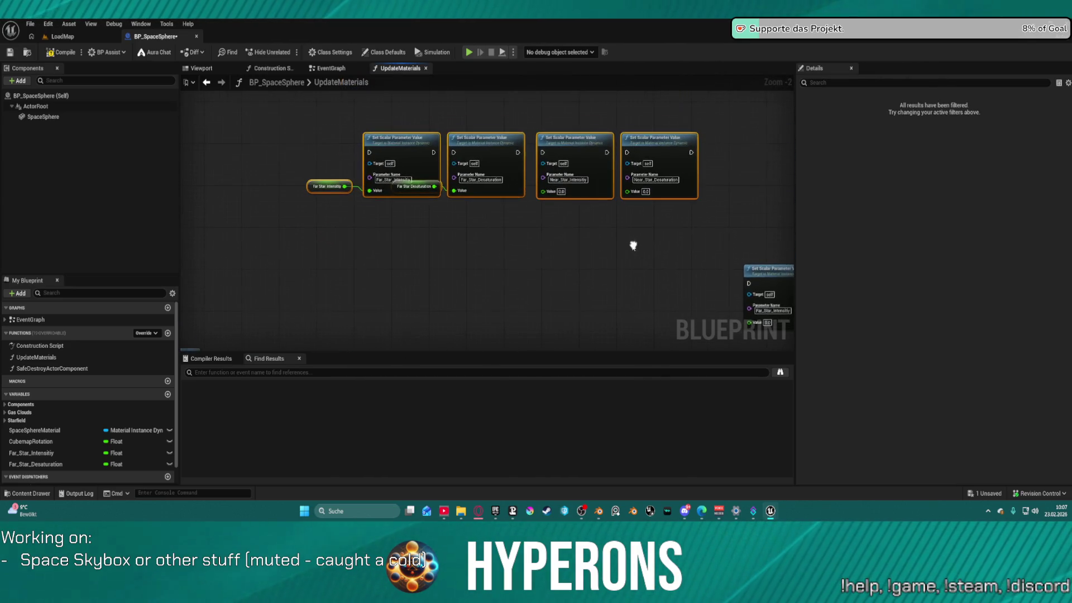
- Add a float variable named Near_Star_Intensity from the copied parameter name
key(ctrl+c)
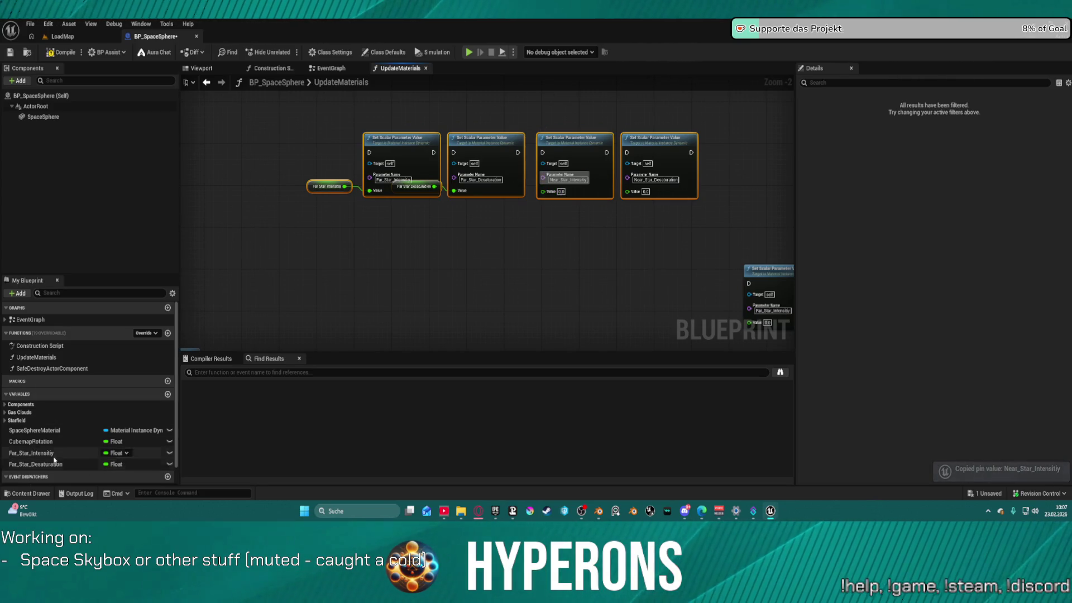
click(168, 394)
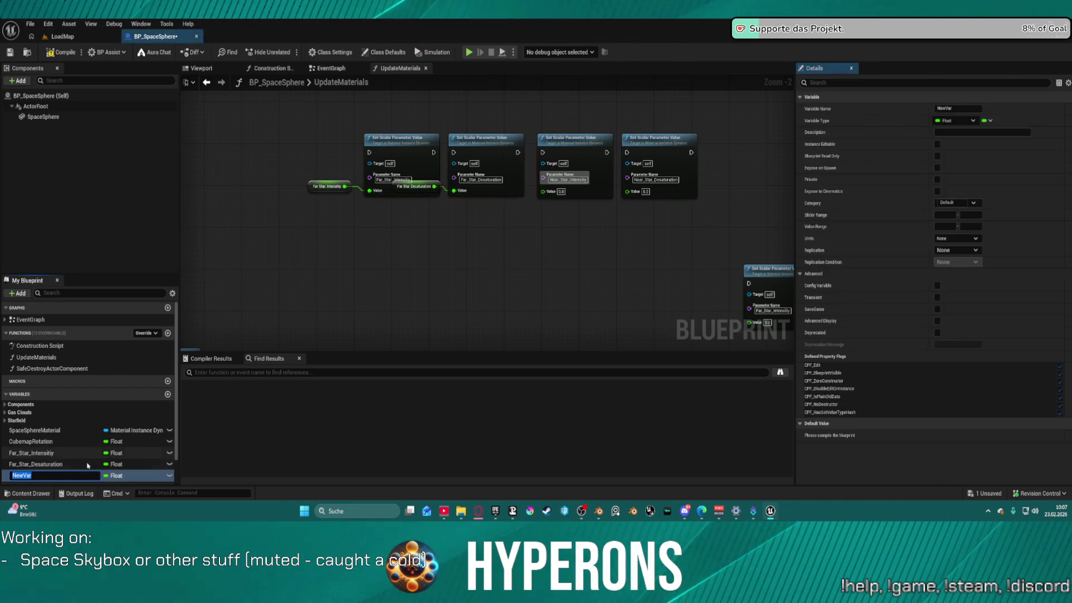
key(ctrl+v)
key(Return)
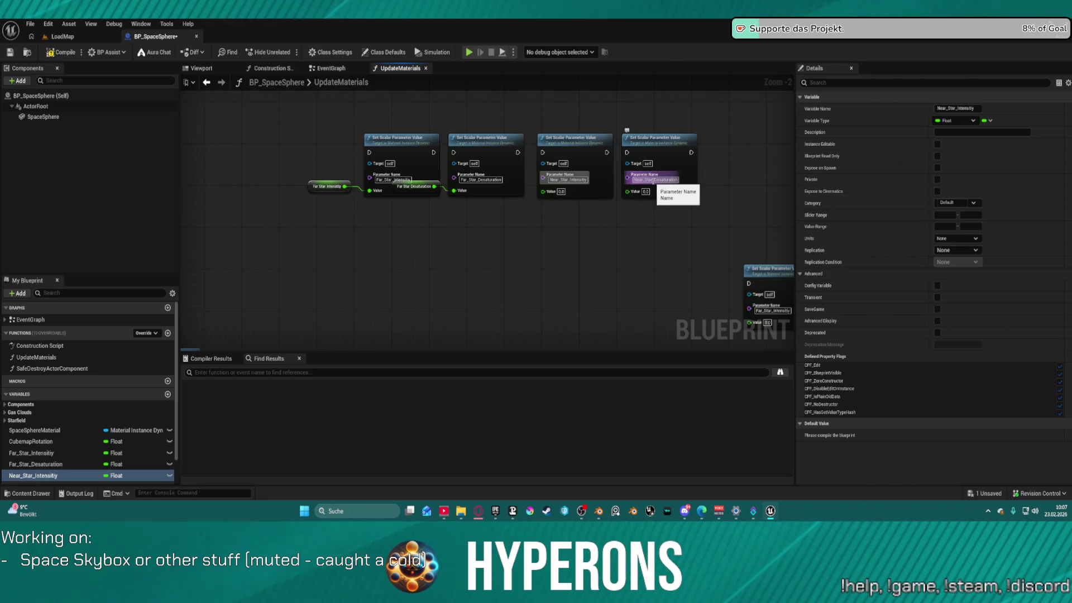
- Add a float variable named Near_Star_Desaturation from the fourth node's parameter name
click(654, 178)
key(ctrl+c)
click(168, 395)
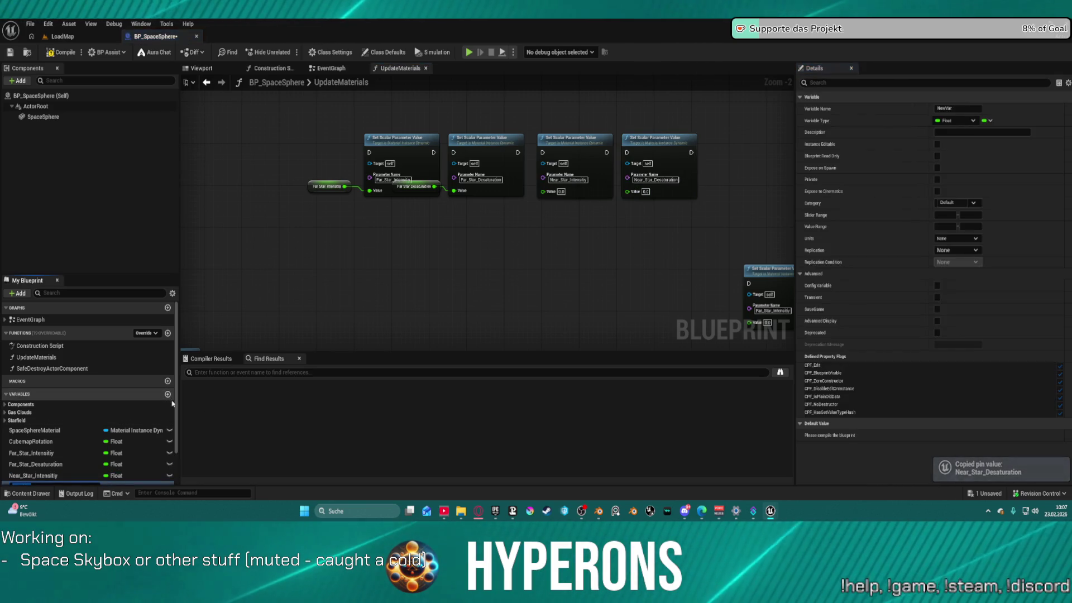
key(ctrl+v)
- Confirm Near_Star_Desaturation, then wire execution through all four Set Scalar Parameter Value nodes
key(Return)
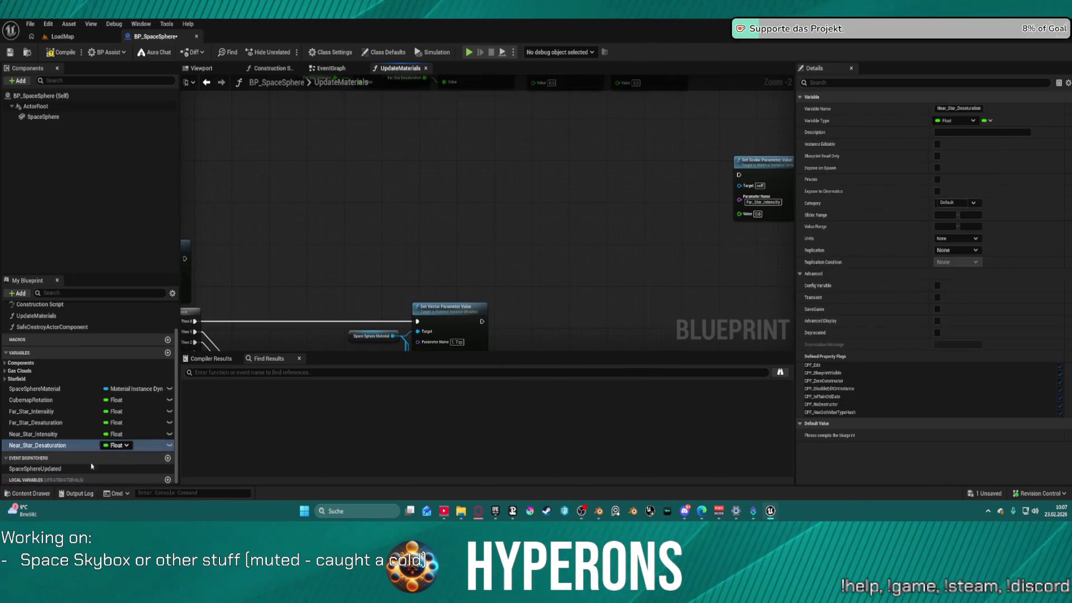
scroll(545, 241, down, 2)
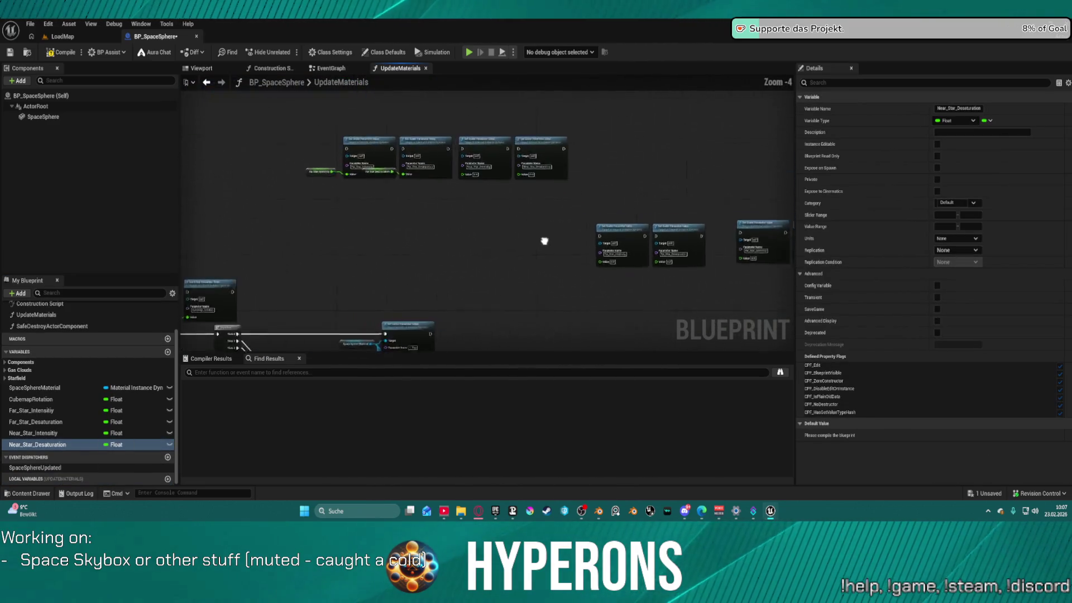
scroll(545, 241, up, 1)
scroll(453, 197, up, 2)
click(436, 193)
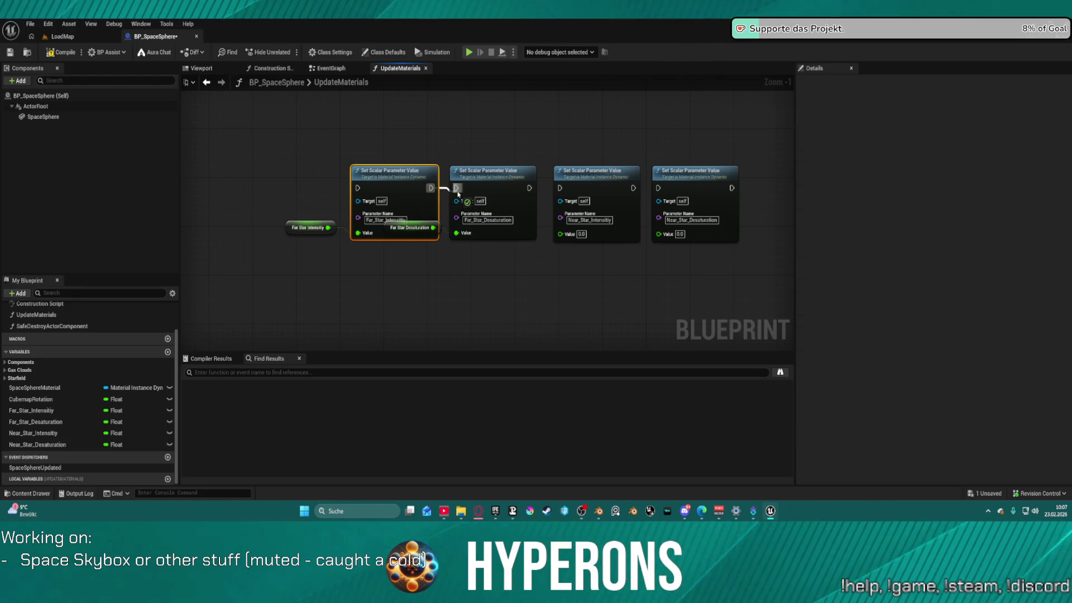
drag(528, 188, 557, 192)
drag(633, 188, 647, 192)
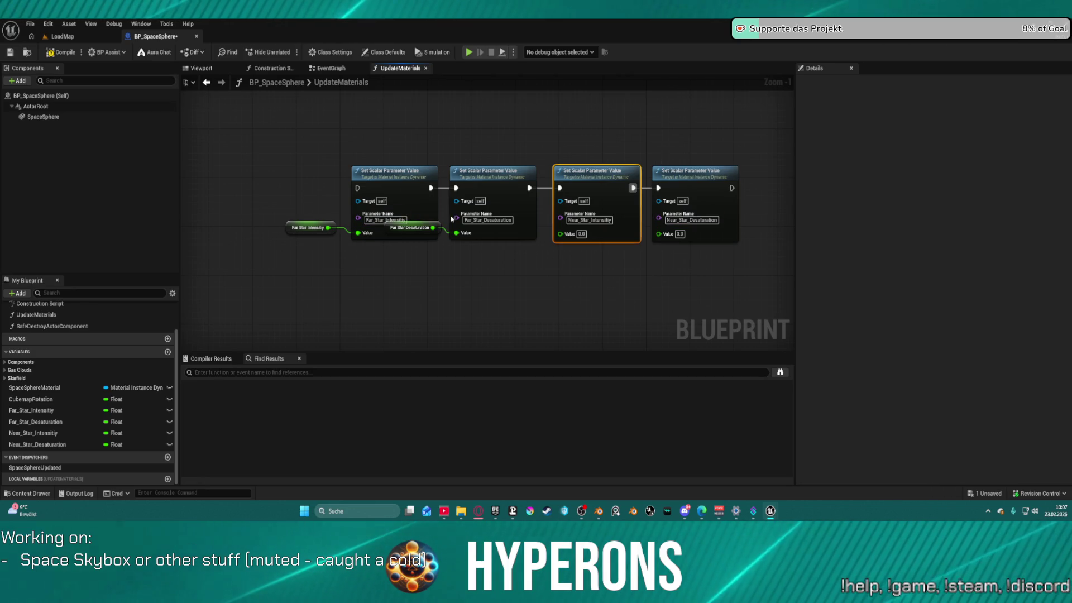
- Tuck the Far_Star_Desaturation and Far_Star_Intensity getters below the node chain
drag(411, 226, 406, 264)
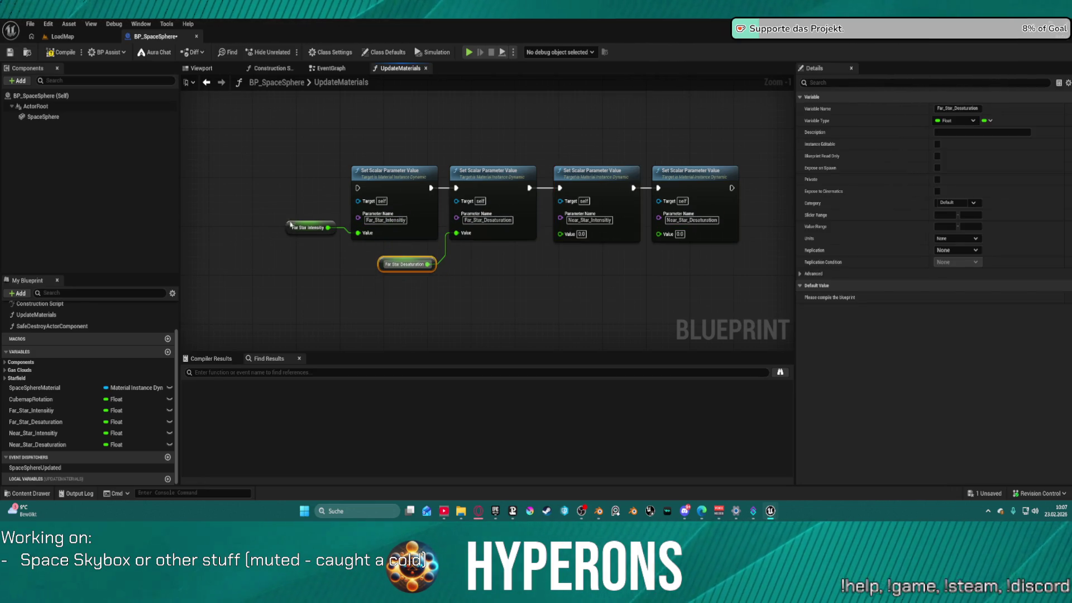
drag(291, 225, 300, 264)
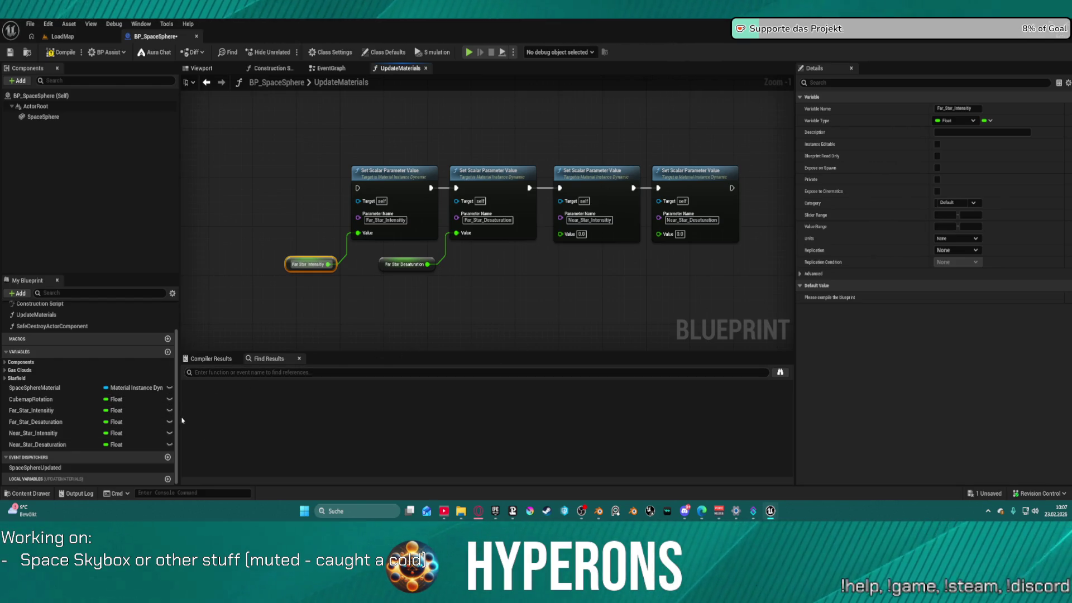
- Make the Far_Star, Near_Star and CubemapRotation variables Instance Editable via their eye icons
click(166, 400)
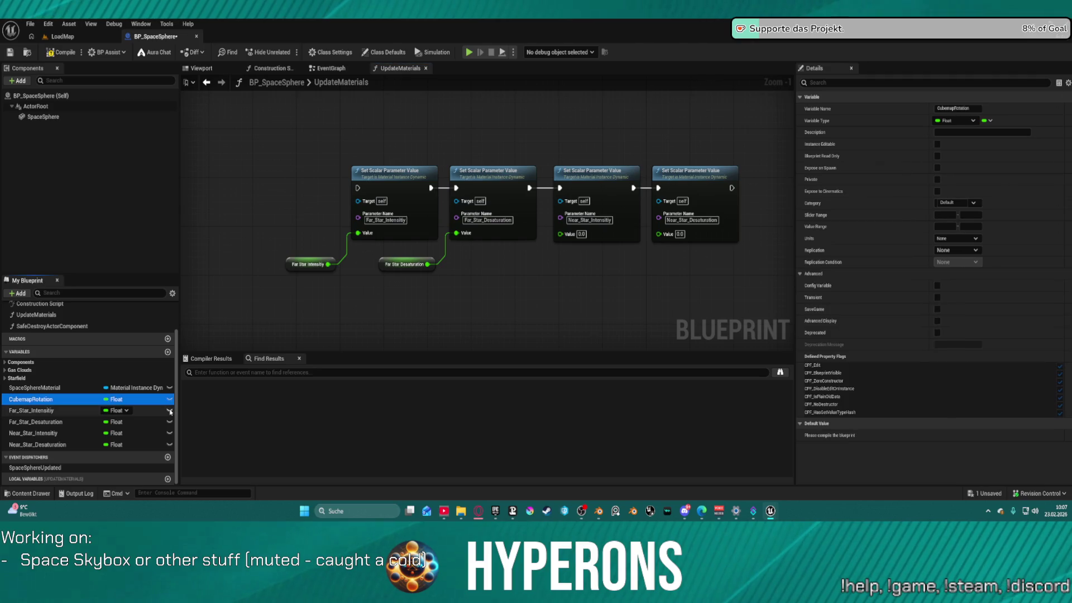
click(170, 421)
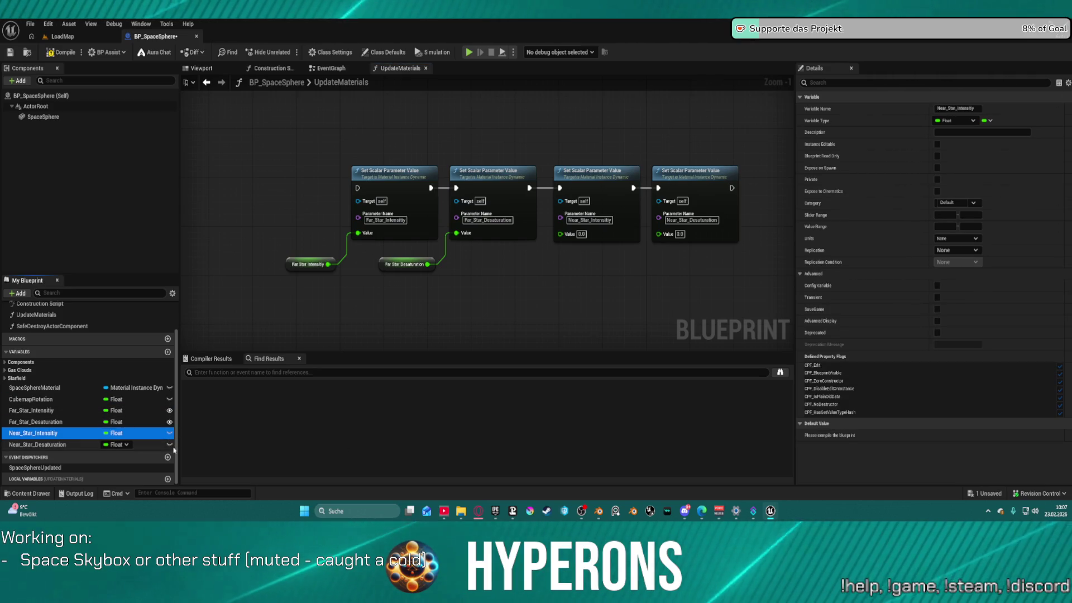
click(170, 445)
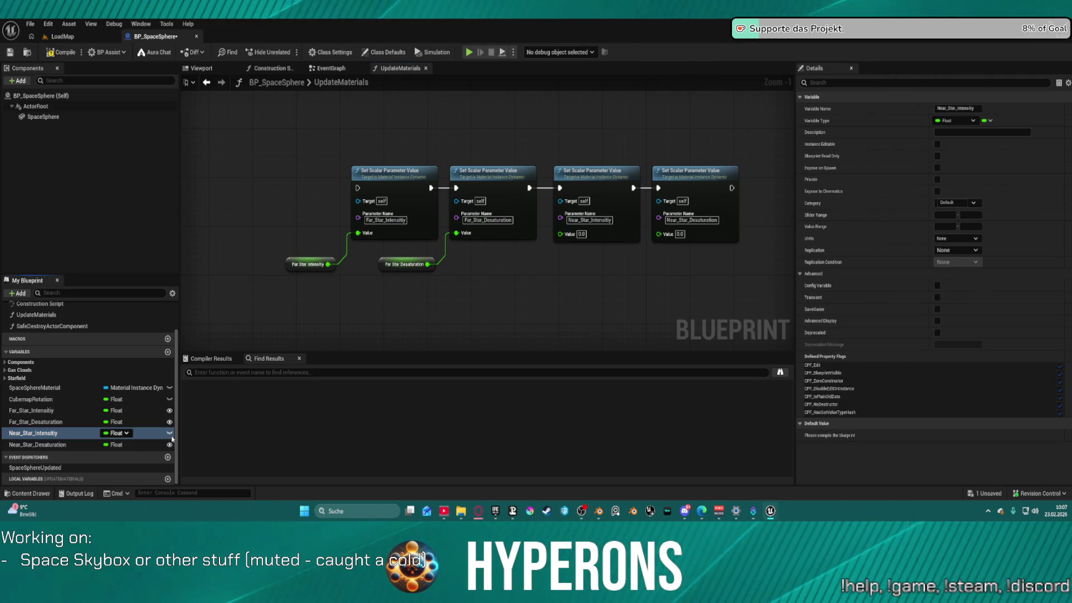
click(169, 400)
click(170, 400)
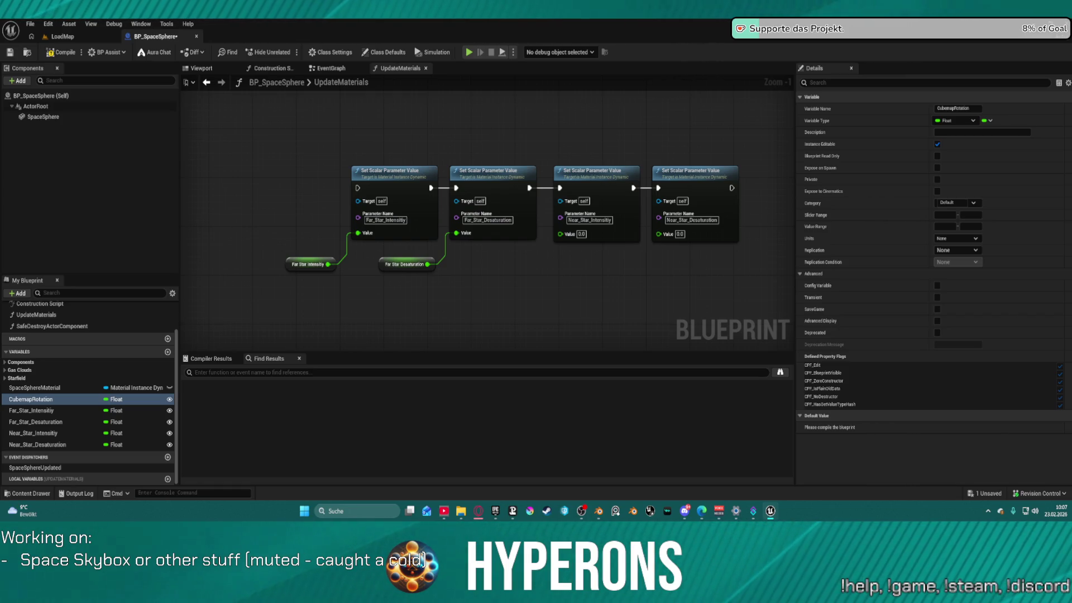
- Move the Cubemap_rotation Set Scalar node and its getter up and right into view
mouse_move(381, 317)
mouse_down()
mouse_move(578, 112)
mouse_move(379, 192)
mouse_up()
drag(286, 200, 427, 265)
drag(406, 202, 420, 139)
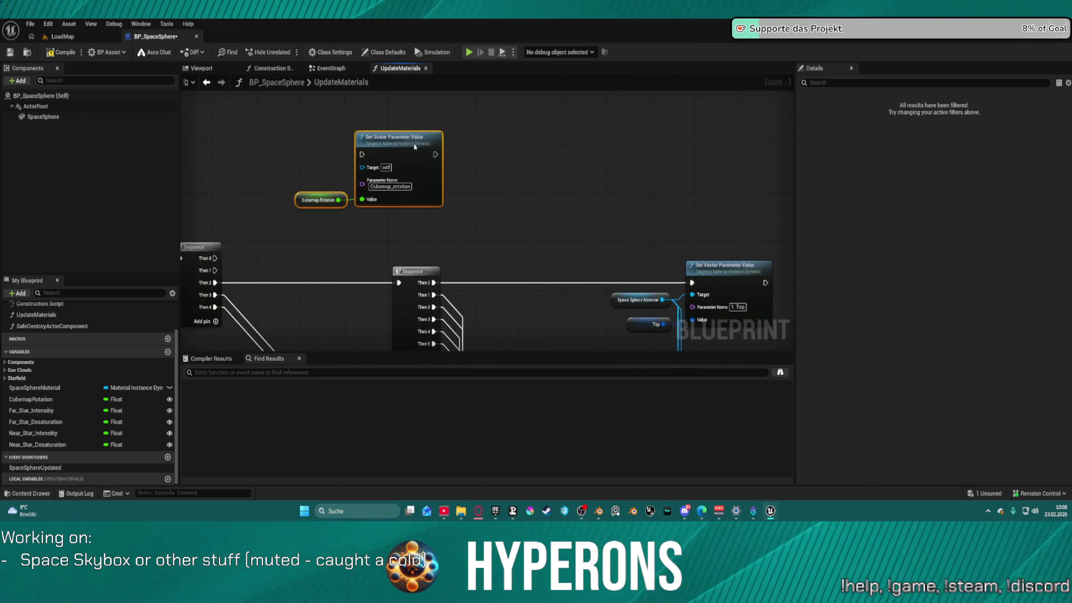
- Paste four copies of the Cubemap_rotation node and line them up in a row
key(ctrl+v)
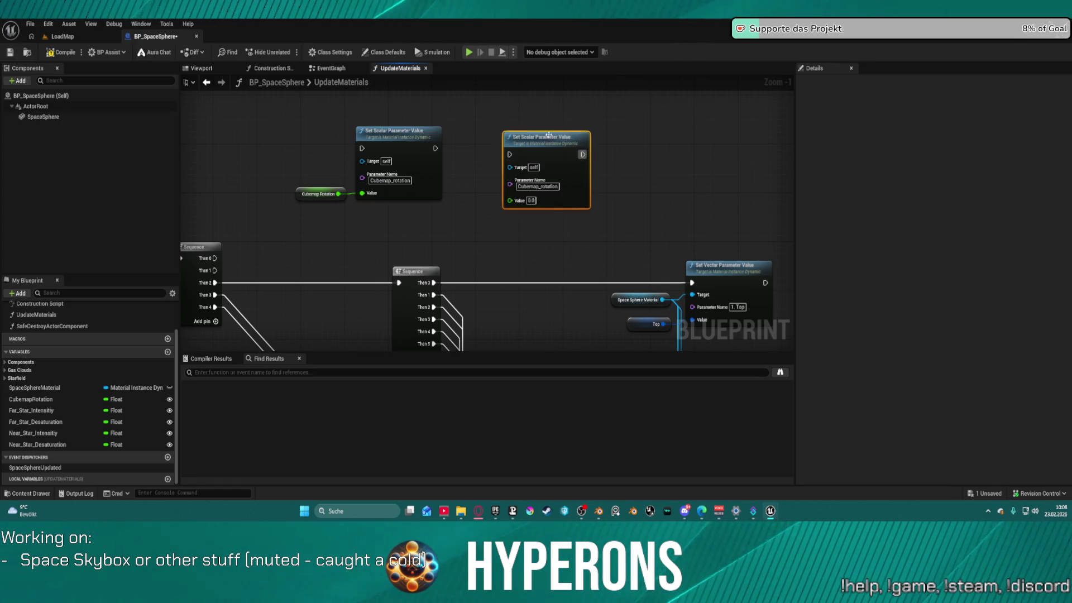
drag(545, 137, 497, 130)
key(ctrl+v)
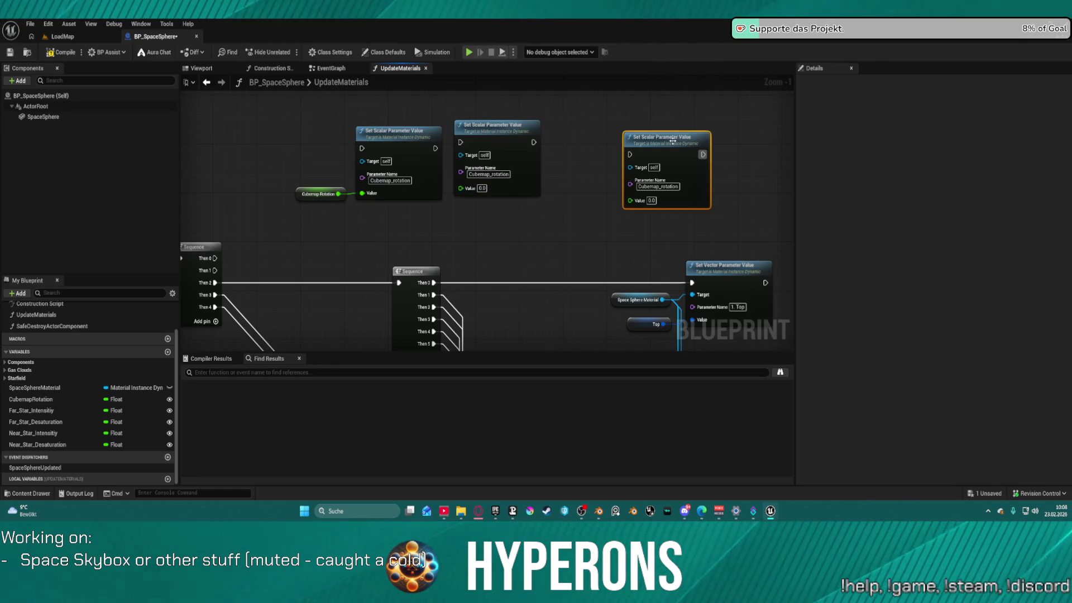
drag(673, 142, 580, 132)
key(ctrl+v)
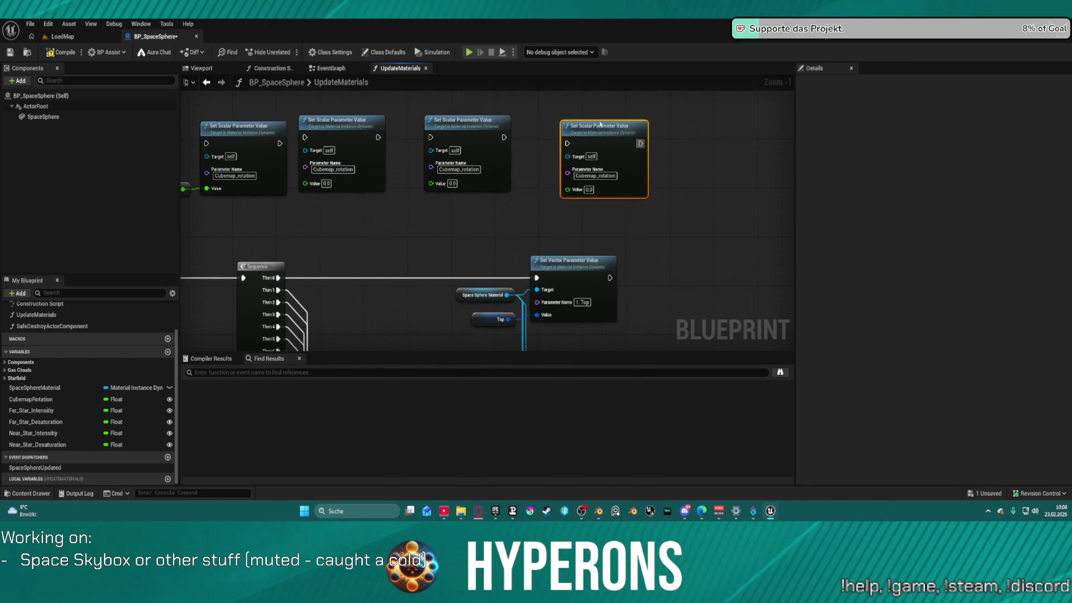
key(ctrl+v)
mouse_move(708, 133)
mouse_down()
mouse_move(526, 158)
mouse_move(728, 167)
mouse_up()
scroll(512, 152, down, 3)
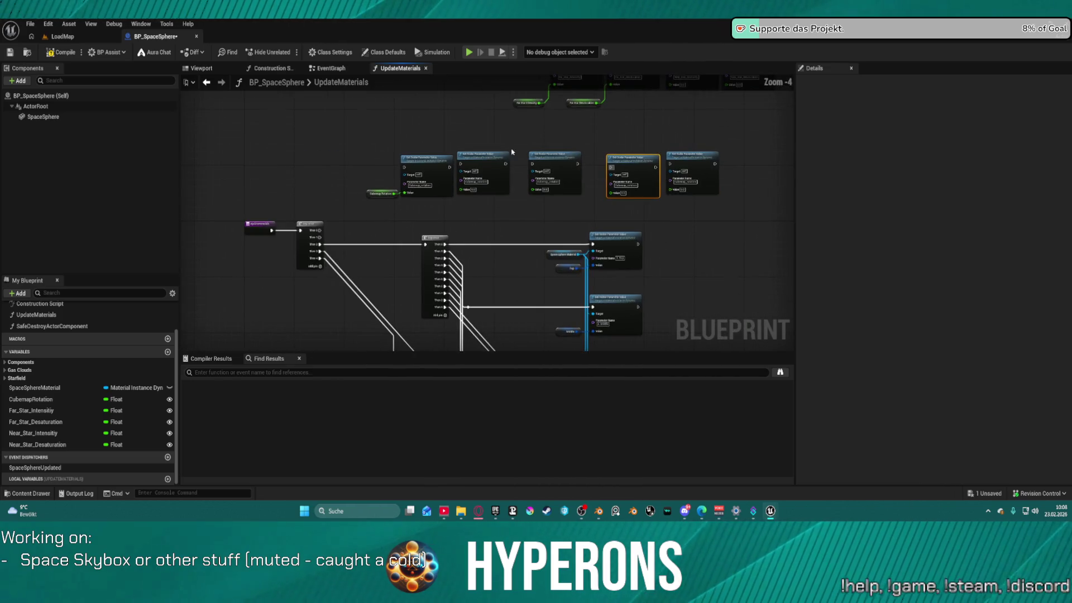
scroll(482, 199, down, 1)
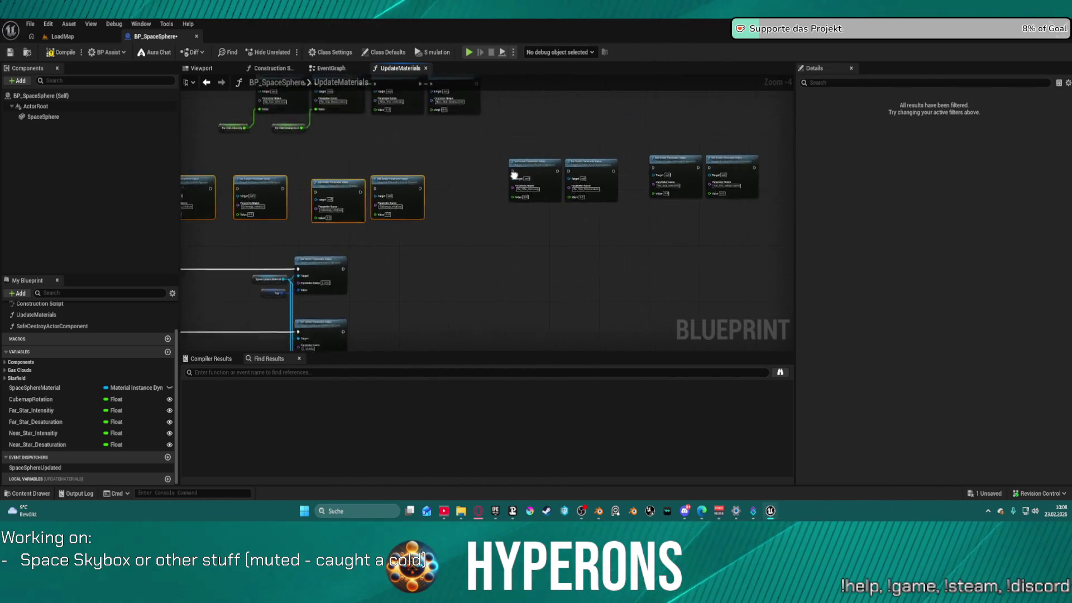
- Shift two of the copied nodes down and left within the row
mouse_move(519, 180)
mouse_down()
mouse_move(353, 222)
mouse_move(435, 255)
mouse_move(377, 259)
mouse_up()
drag(448, 196, 561, 264)
drag(503, 226, 493, 261)
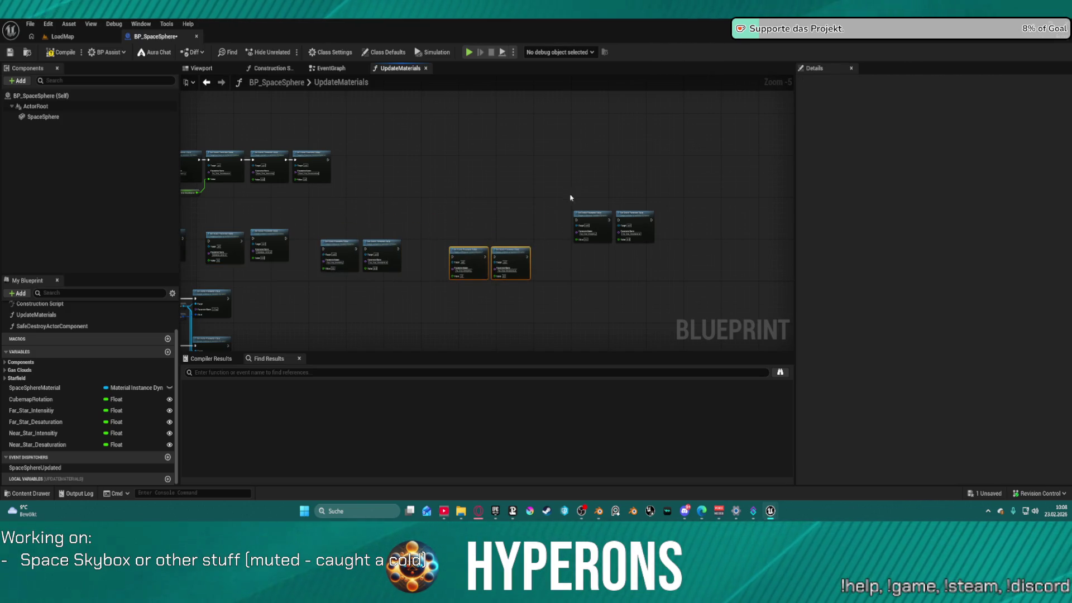
click(618, 249)
scroll(617, 249, up, 2)
scroll(681, 144, up, 2)
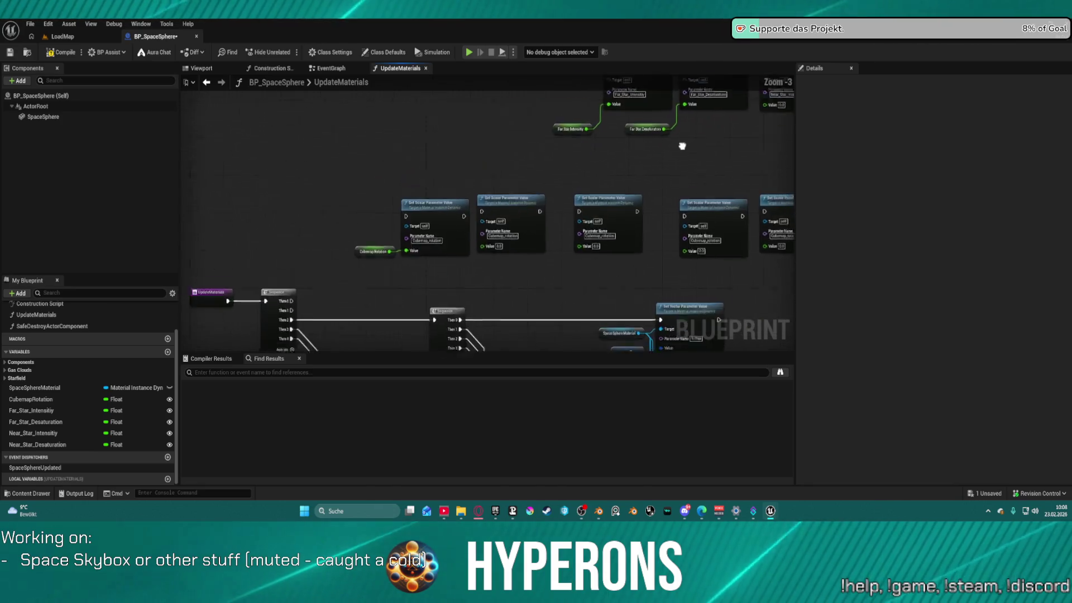
scroll(489, 215, up, 1)
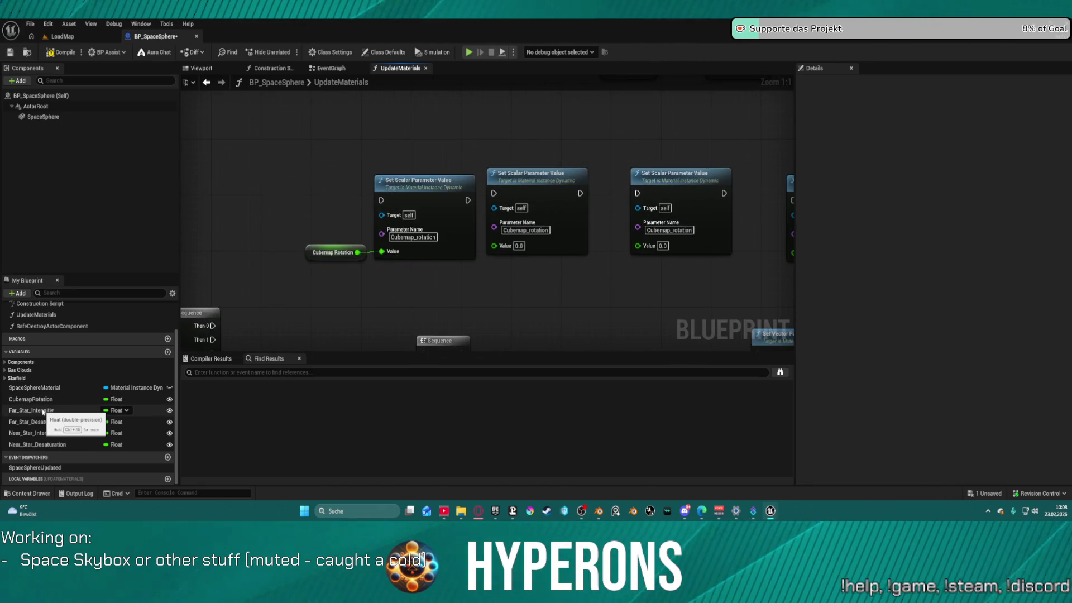
- Put the Starfield falloff variable into a new Stars category
click(17, 377)
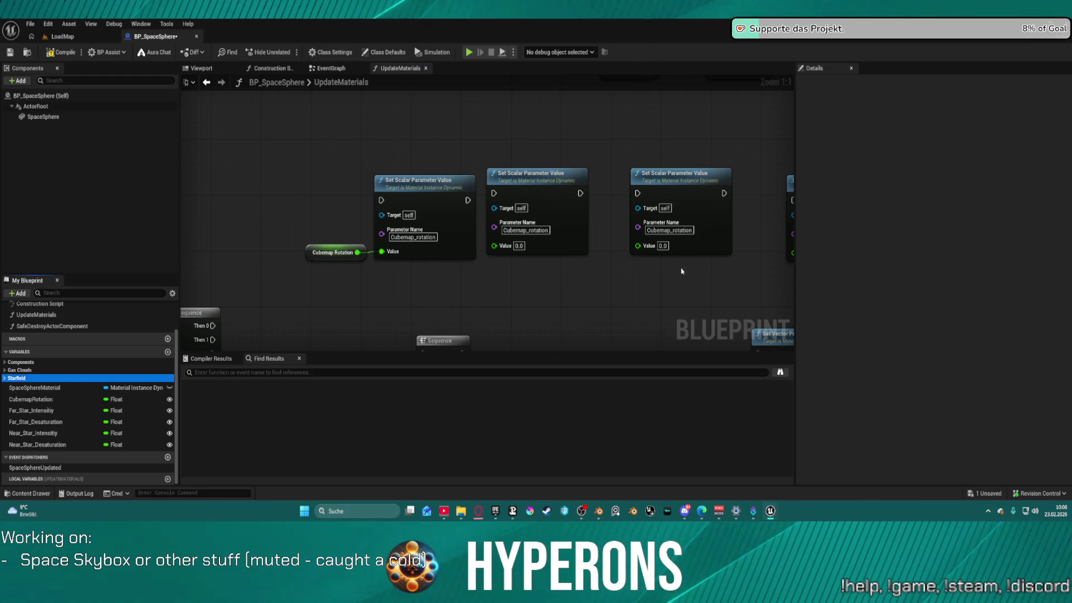
click(4, 378)
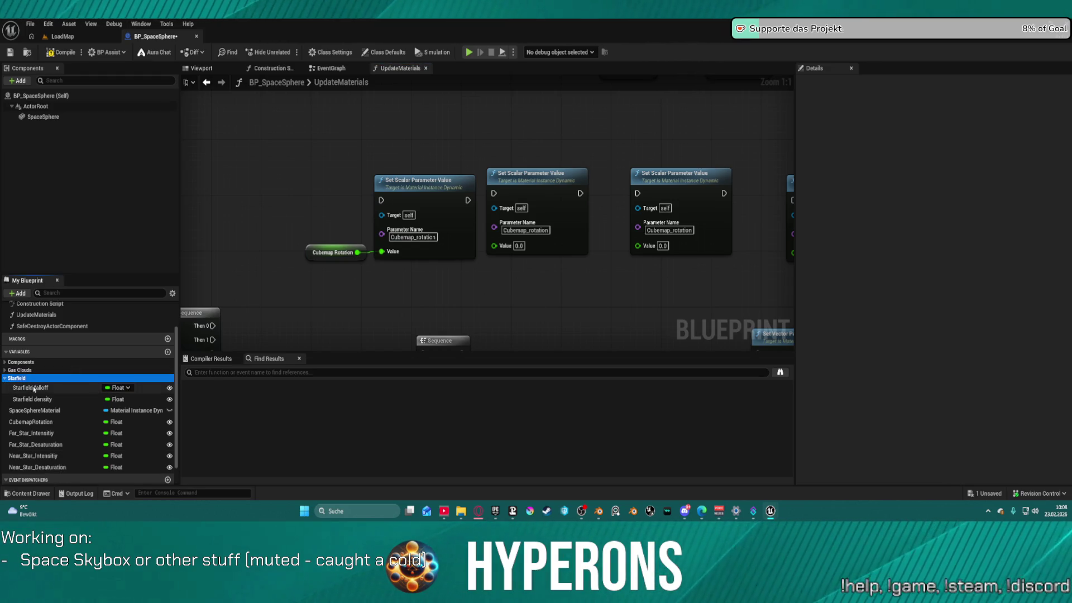
click(31, 387)
click(955, 203)
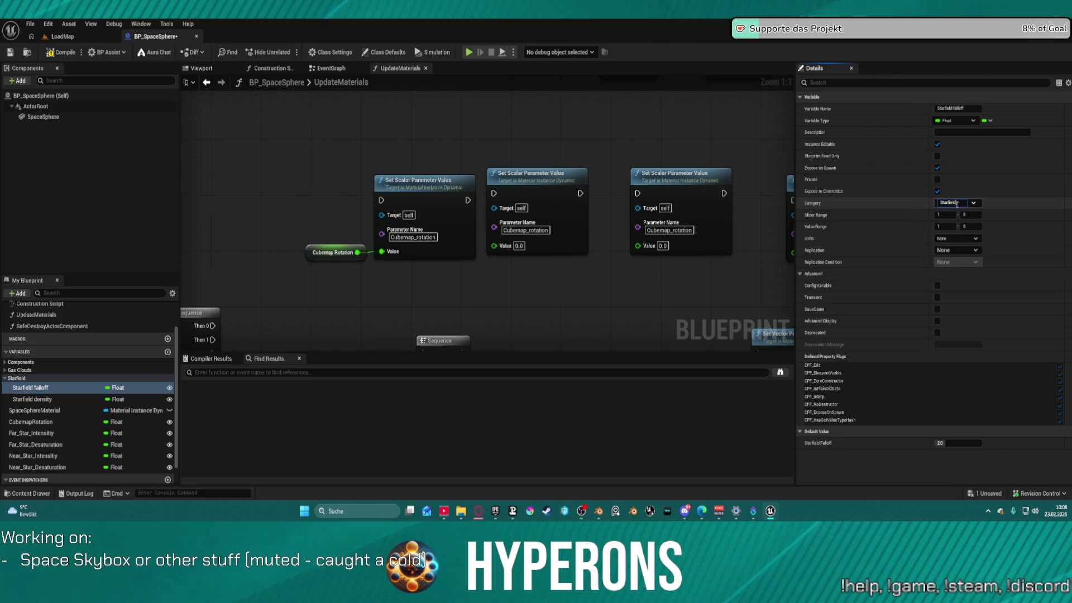
text(Stars)
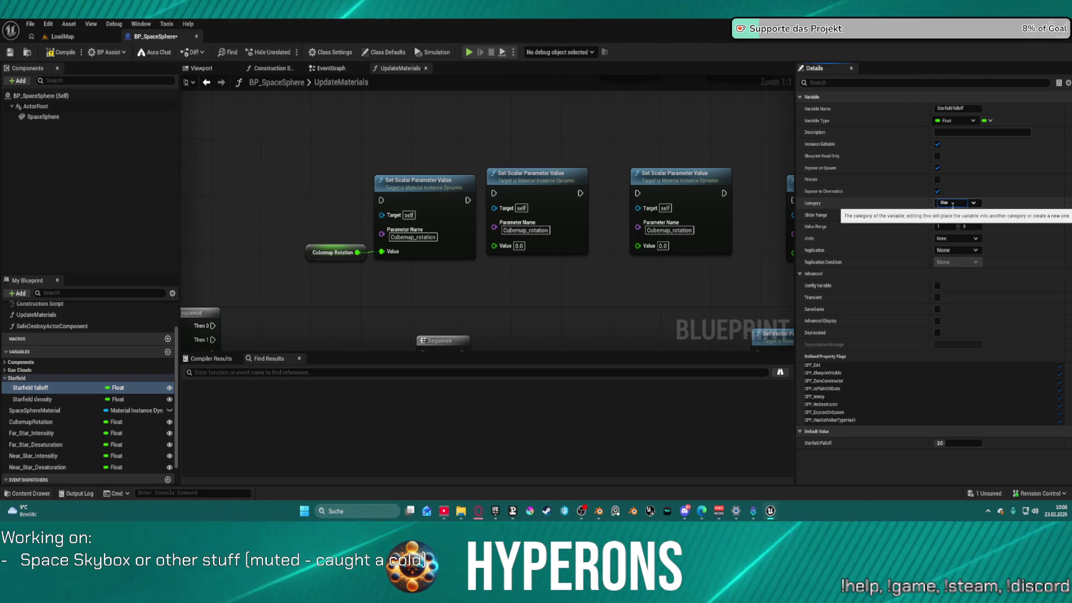
key(Return)
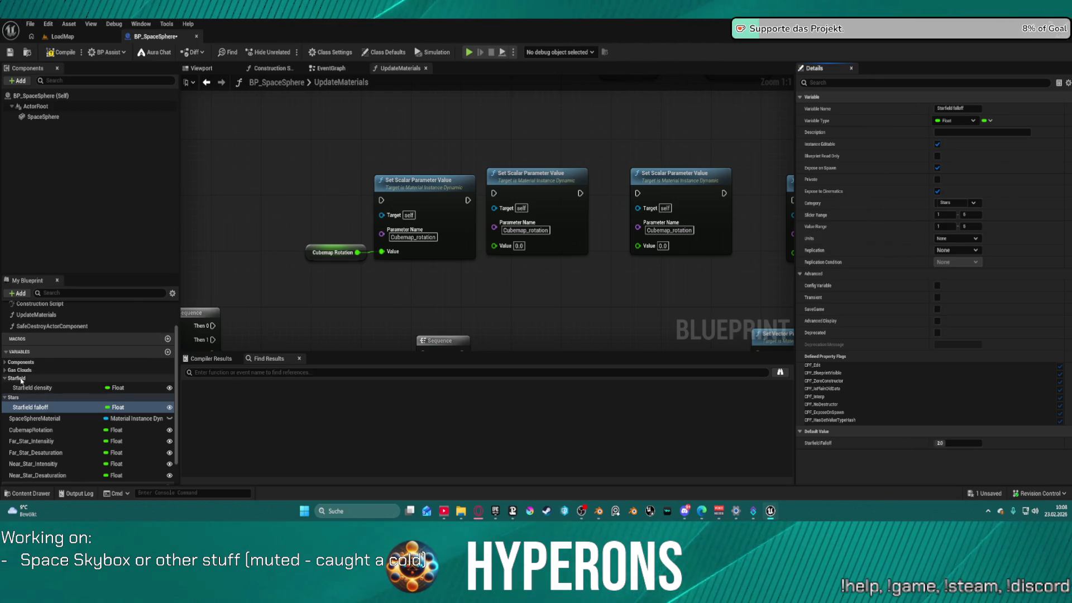
- Set Starfield density's category to Stars and start categorizing Far_Star_Intensity
click(46, 388)
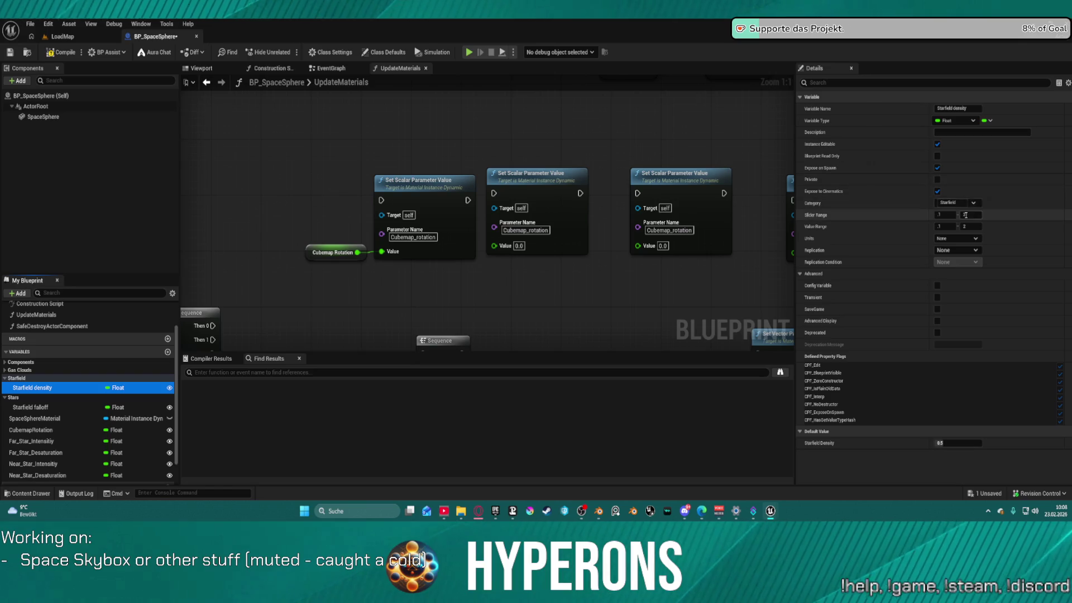
click(973, 202)
click(943, 232)
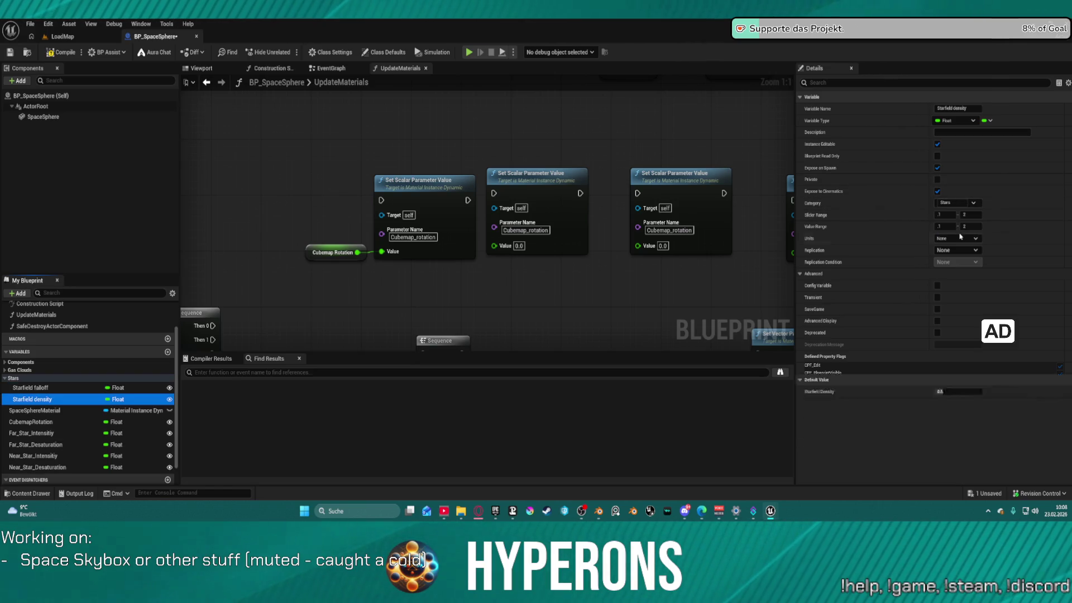
click(34, 433)
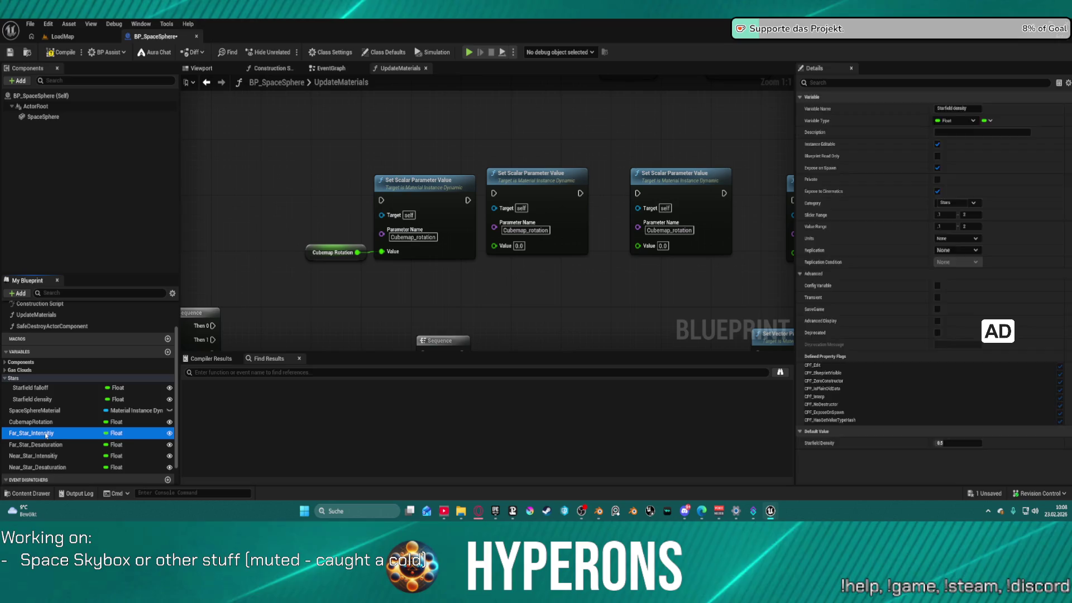
click(959, 202)
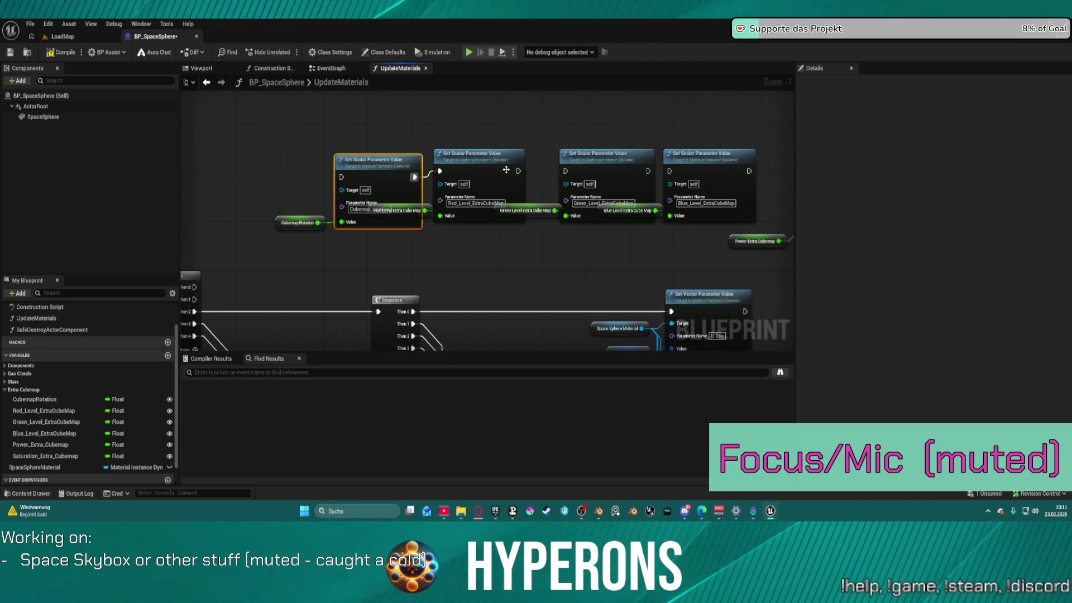
- Wire execution from the Red level node into the Green level node
drag(518, 173, 566, 172)
drag(586, 251, 432, 251)
click(453, 140)
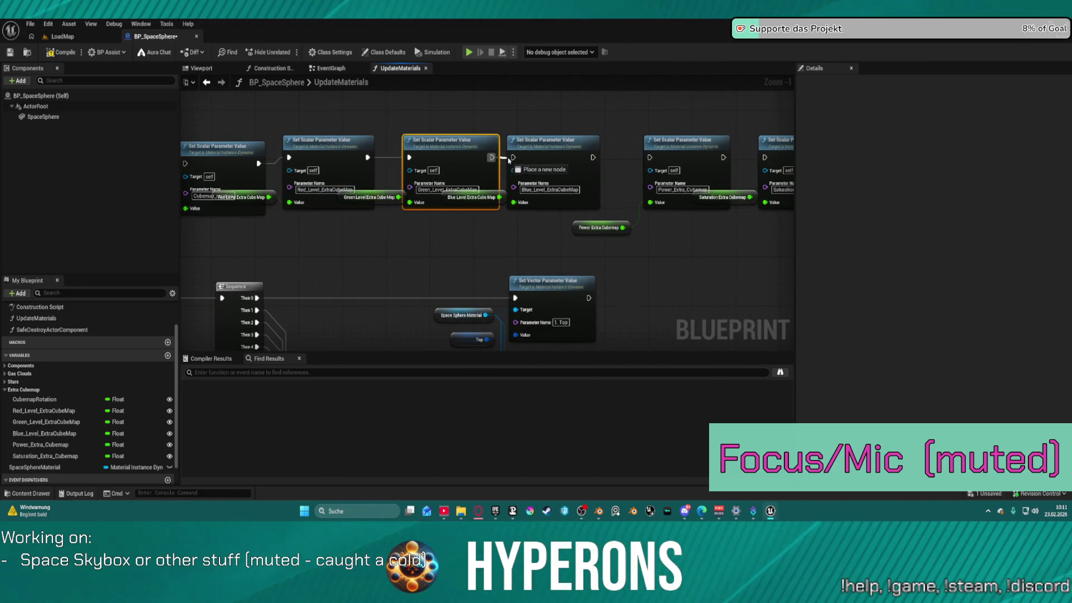
drag(491, 156, 494, 156)
key(Escape)
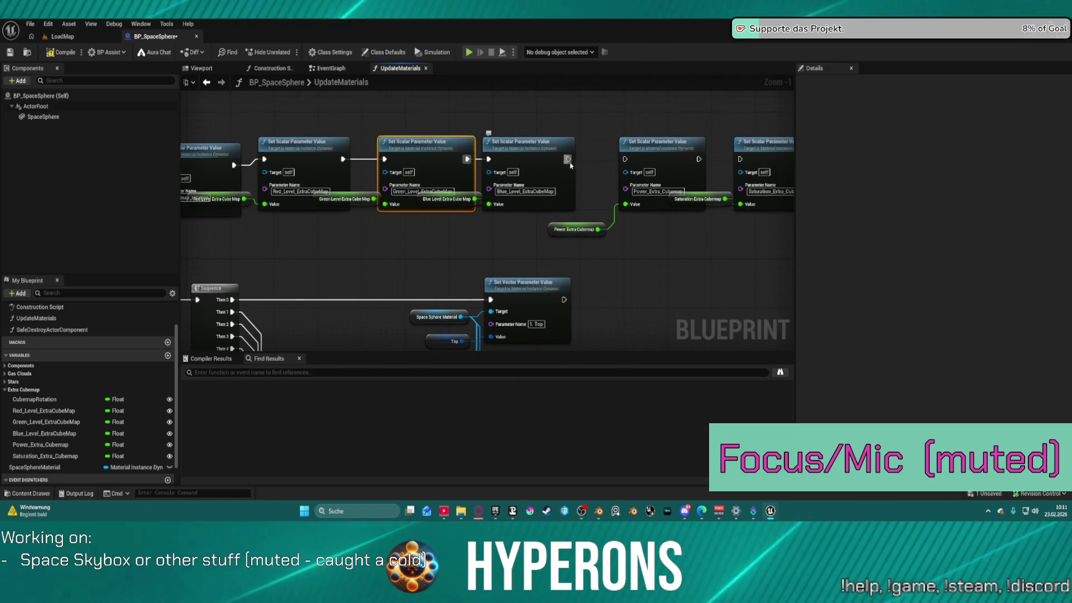
- Chain execution from Blue level through Power into Saturation_Extra_Cubemap
drag(568, 159, 624, 160)
drag(637, 251, 461, 251)
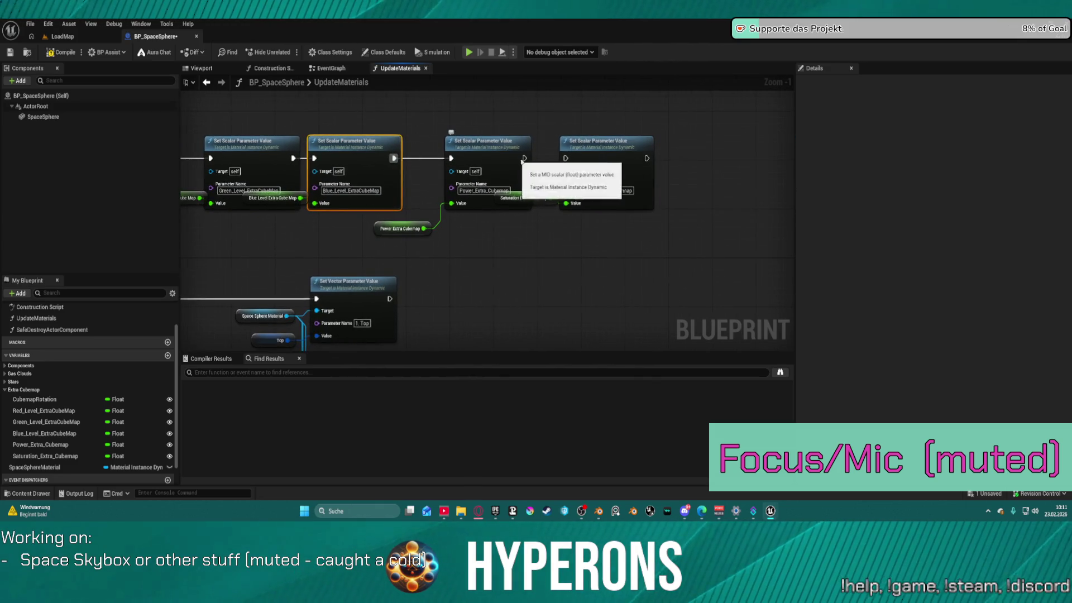
click(486, 140)
drag(523, 159, 565, 159)
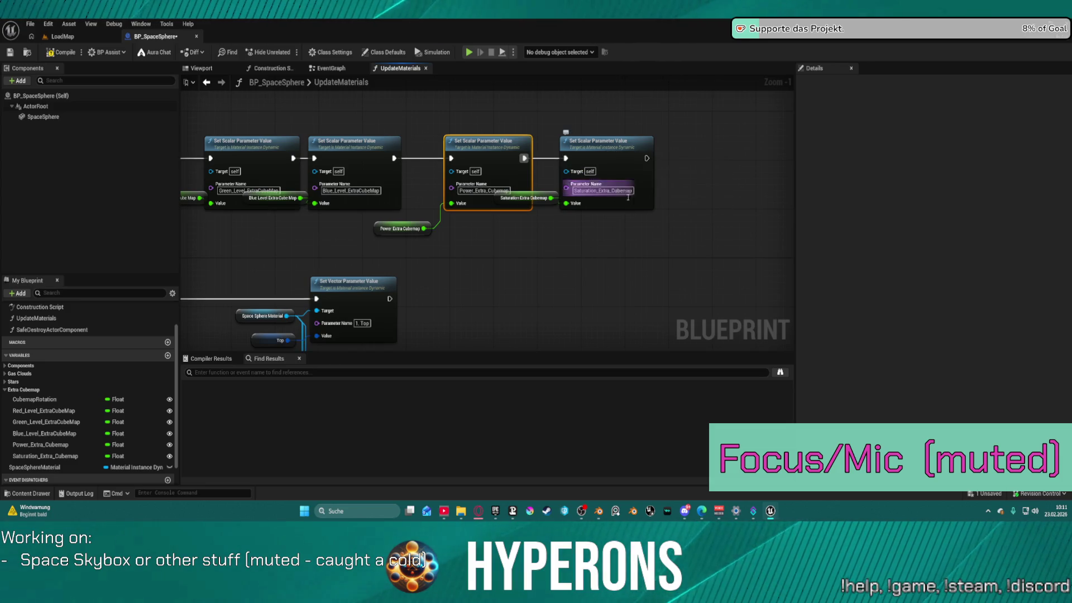
- Feed the Sequence node's Then 0 output into the Far_Star_Intensity node
mouse_move(523, 283)
mouse_down()
mouse_move(571, 209)
mouse_move(418, 326)
mouse_move(882, 154)
mouse_move(477, 207)
mouse_up()
click(572, 209)
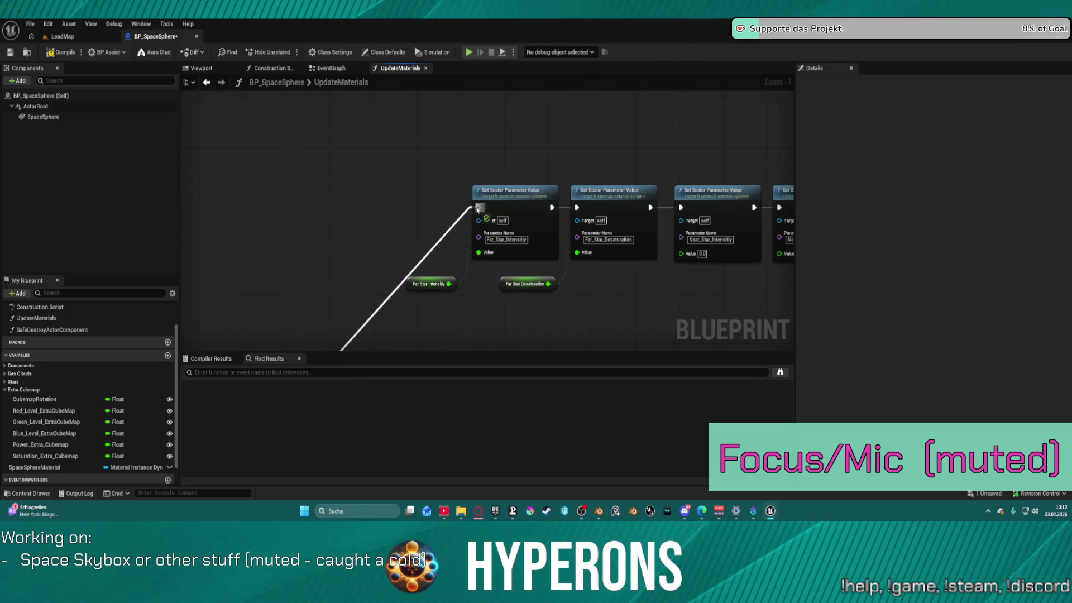